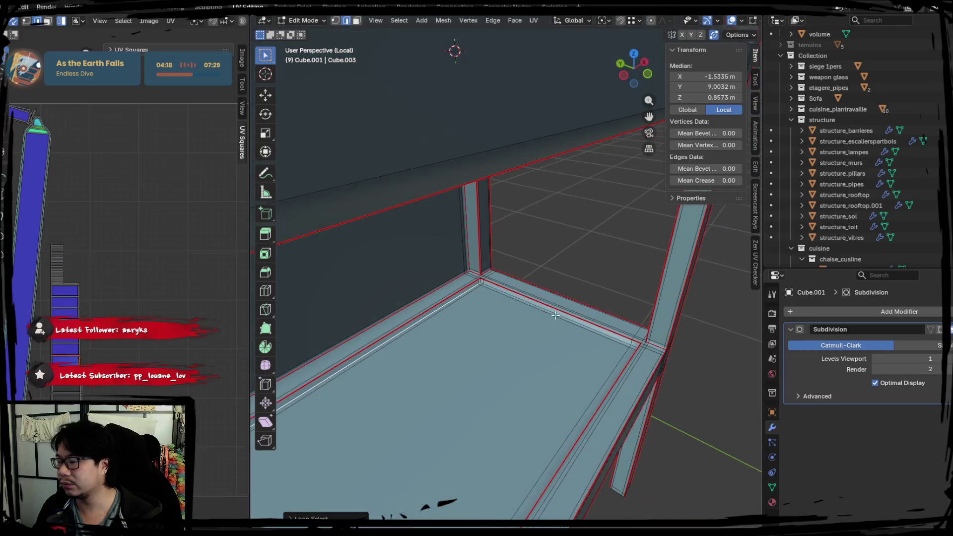
Mark the floor-wall edge loops at the shelf corner as UV seams
left_click(543, 314, "alt+shift")
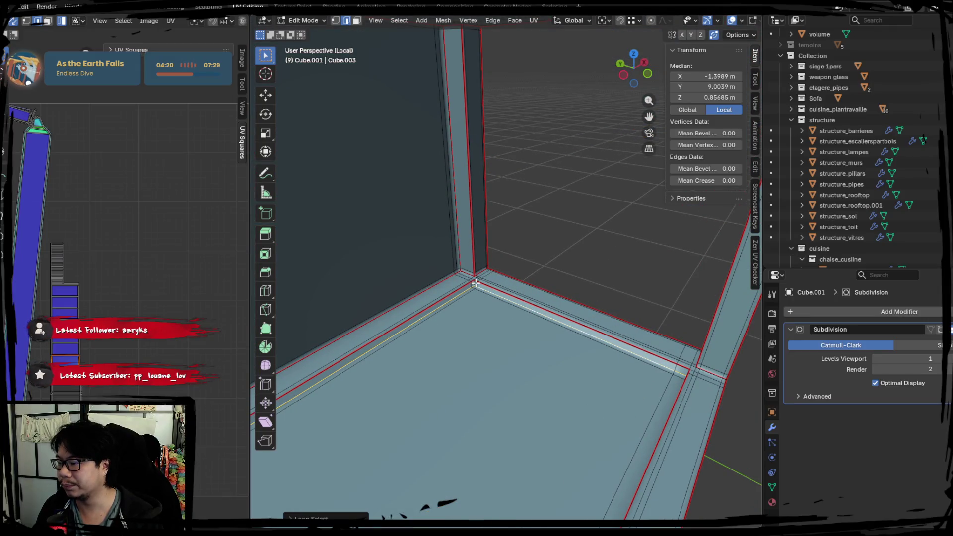
left_click(475, 283, "alt+shift")
middle_click_drag(475, 283, 500, 317)
middle_click_drag(400, 333, 323, 331)
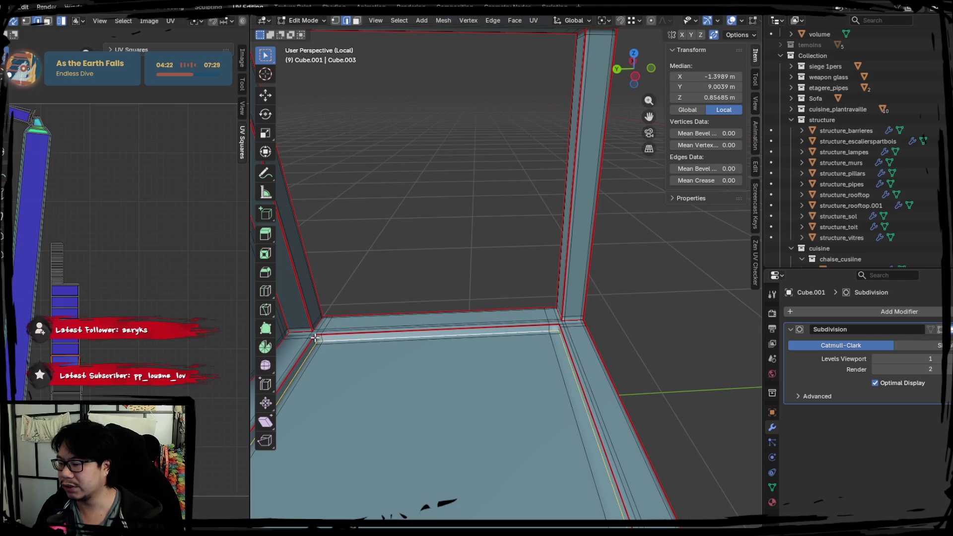
middle_click_drag(388, 358, 429, 381)
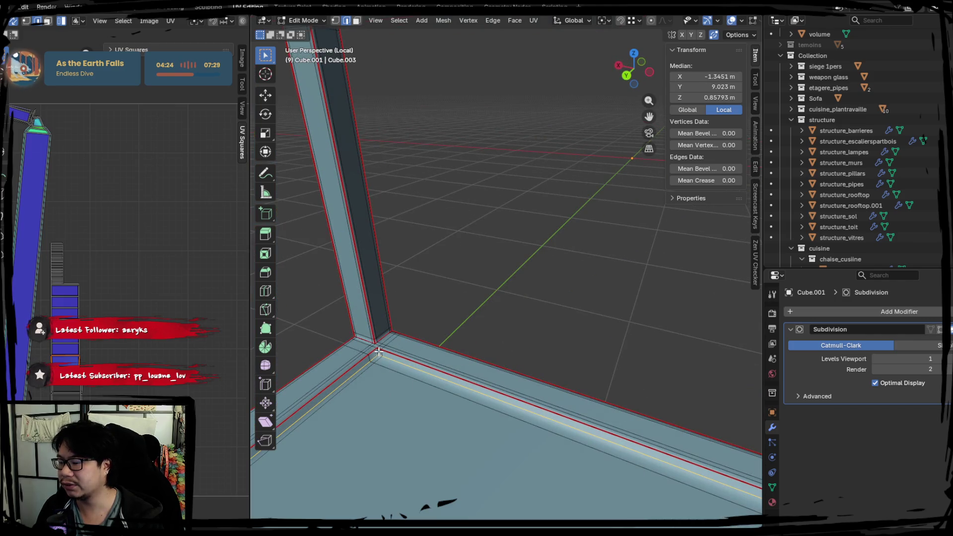
right_click(397, 353)
left_click(396, 354)
Select the whole mesh and inspect the corner seams and the unwrapped UV islands
key("a")
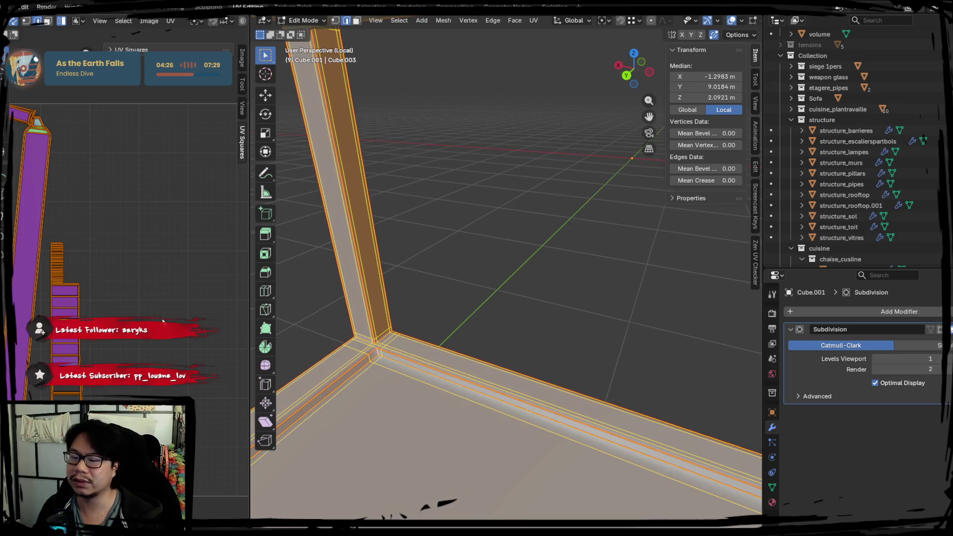
scroll(503, 332, "up", 6)
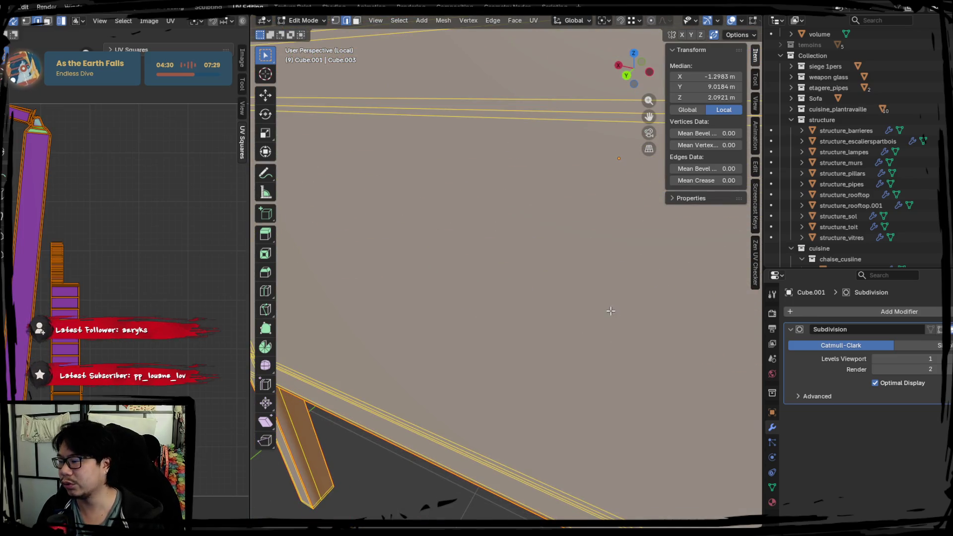
middle_click_drag(610, 311, 527, 362)
left_click(499, 287)
mouse_move(500, 288)
middle_mouse_down()
mouse_move(468, 291)
mouse_move(493, 308)
mouse_move(480, 208)
mouse_move(496, 283)
middle_mouse_up()
scroll(475, 290, "down", 2)
scroll(499, 270, "up", 4)
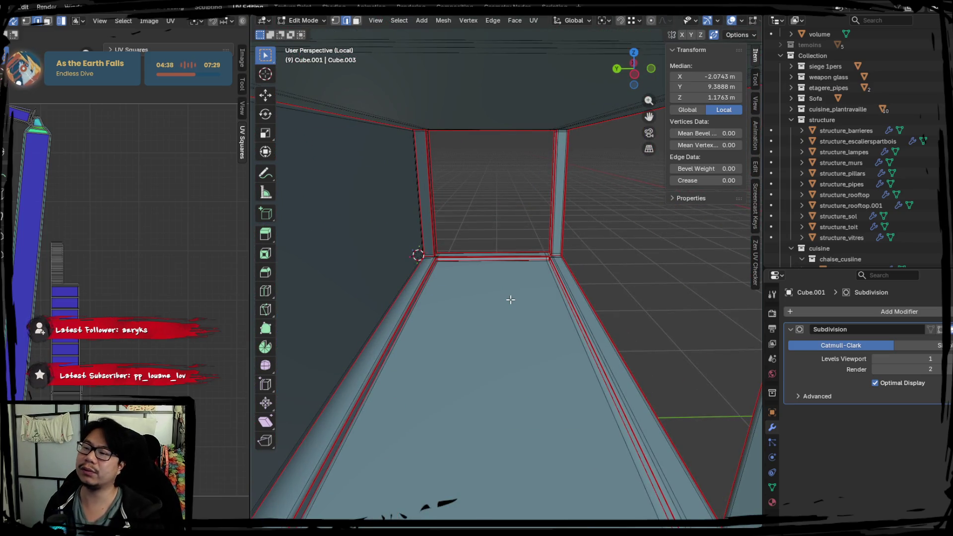
scroll(494, 284, "up", 3)
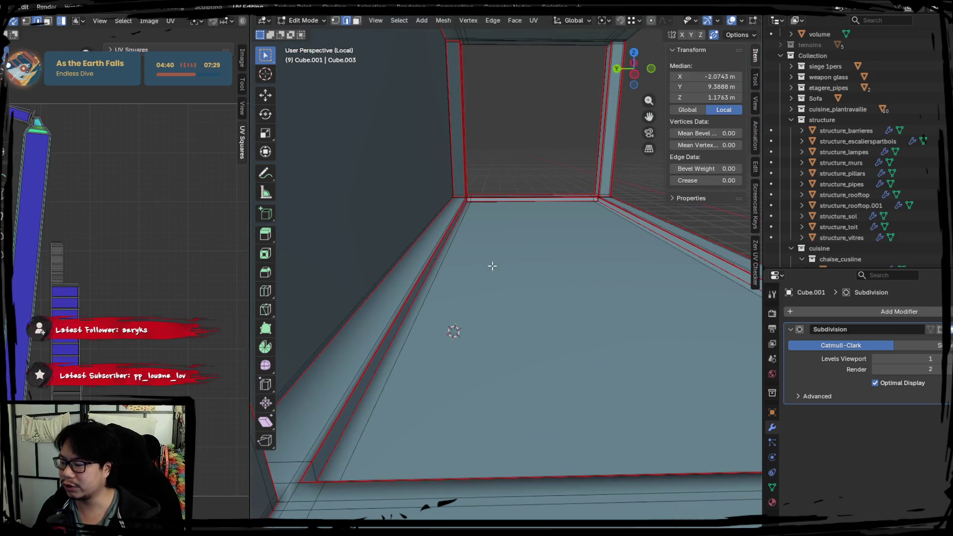
scroll(497, 293, "up", 2)
scroll(504, 349, "down", 3)
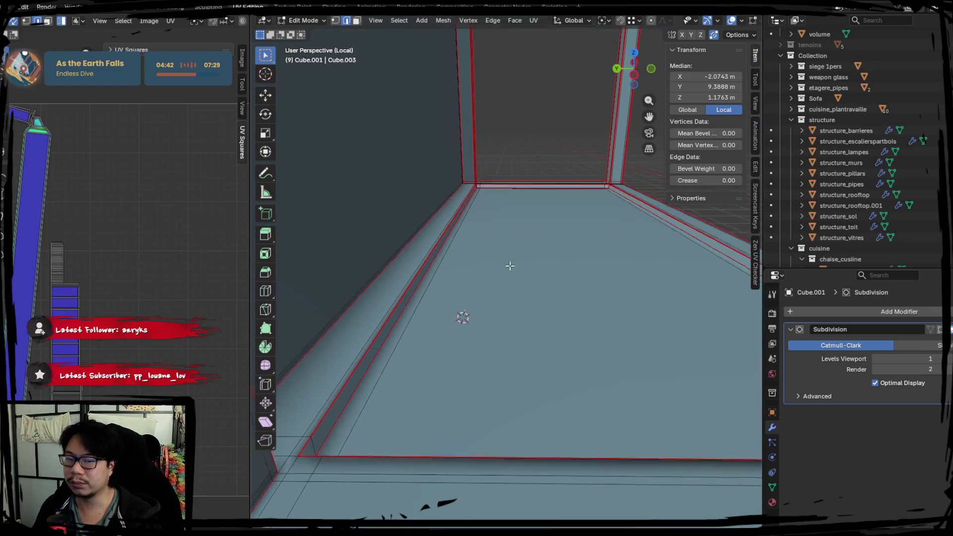
mouse_move(498, 351)
middle_mouse_down()
mouse_move(491, 357)
mouse_move(511, 322)
mouse_move(542, 365)
mouse_move(449, 366)
mouse_move(559, 366)
mouse_move(461, 332)
mouse_move(487, 315)
middle_mouse_up()
scroll(487, 315, "down", 5)
scroll(504, 304, "up", 2)
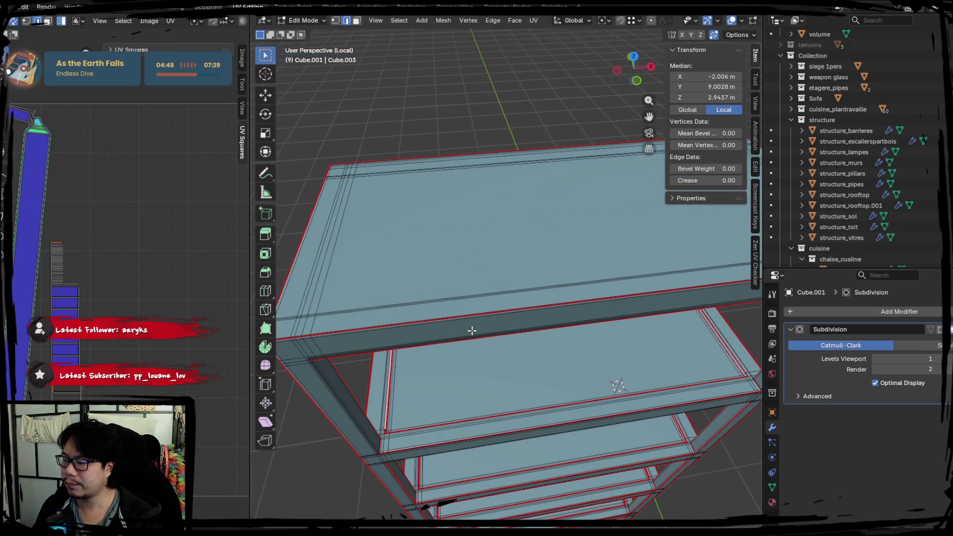
middle_click_drag(64, 265, 101, 283)
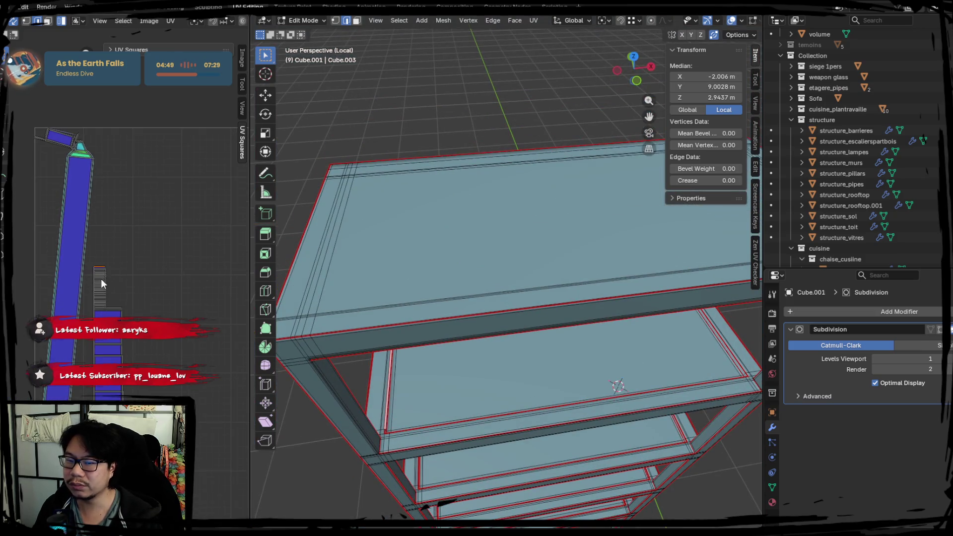
Inspect the beam's UV island and select the geometry linked to the corner beam
left_click(78, 157)
middle_click_drag(427, 321, 537, 295)
scroll(537, 298, "up", 8)
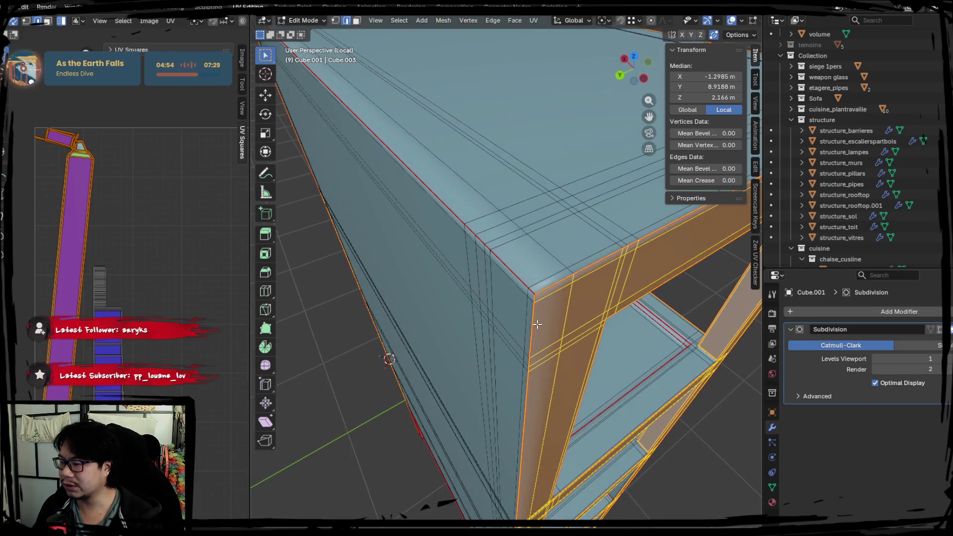
left_click(554, 346)
scroll(580, 346, "down", 5)
left_click(527, 333, "alt")
key("ctrl+l")
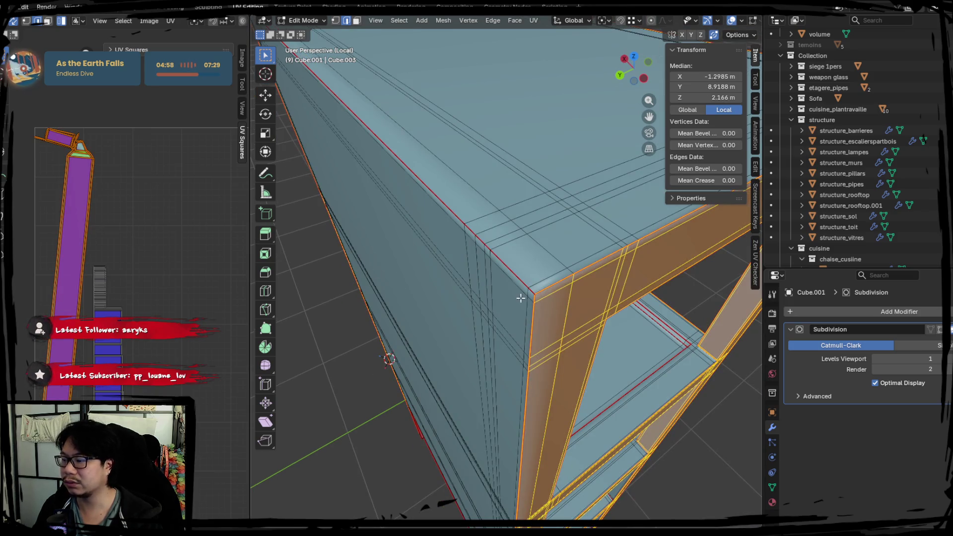
scroll(580, 319, "down", 2)
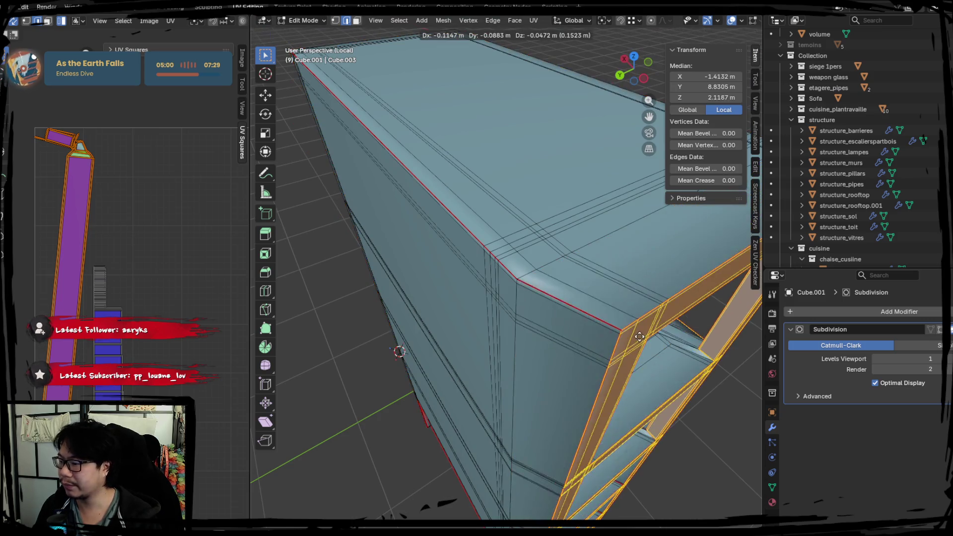
Try edge and face picks on the frame's left wall, then select the whole frame
left_click(549, 296)
mouse_move(549, 296)
middle_mouse_down()
mouse_move(541, 317)
mouse_move(493, 254)
mouse_move(482, 297)
middle_mouse_up()
left_click(106, 211)
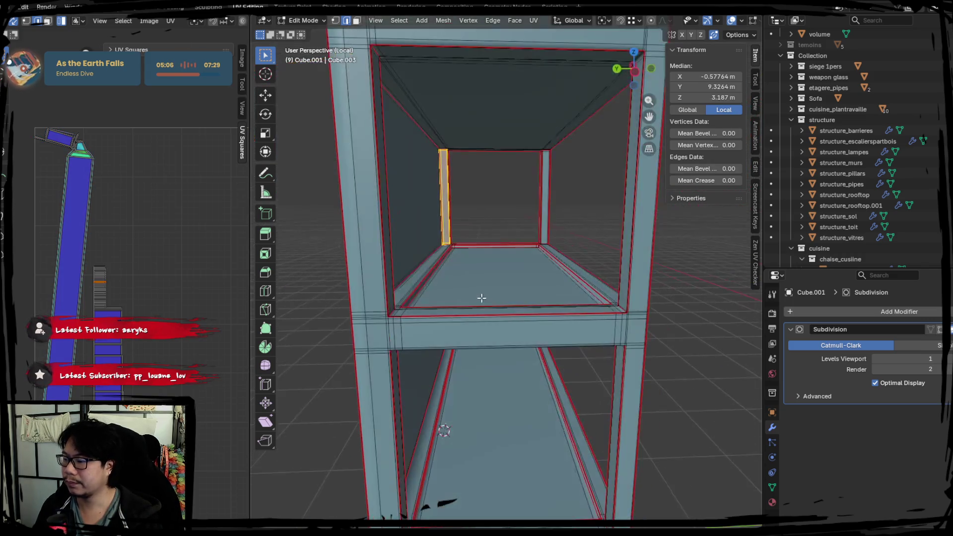
left_click(422, 417)
left_click(412, 189)
left_click(571, 432)
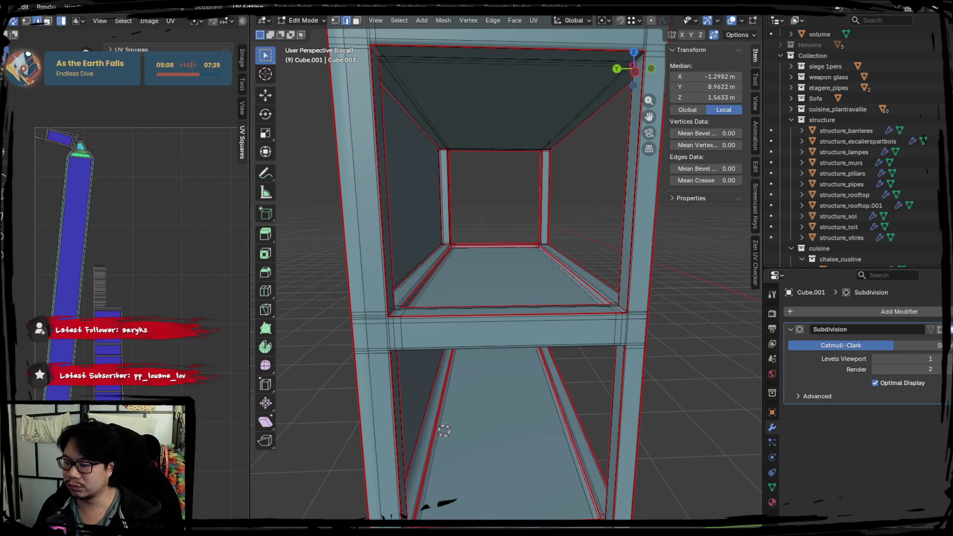
key("a")
middle_click_drag(461, 233, 548, 283)
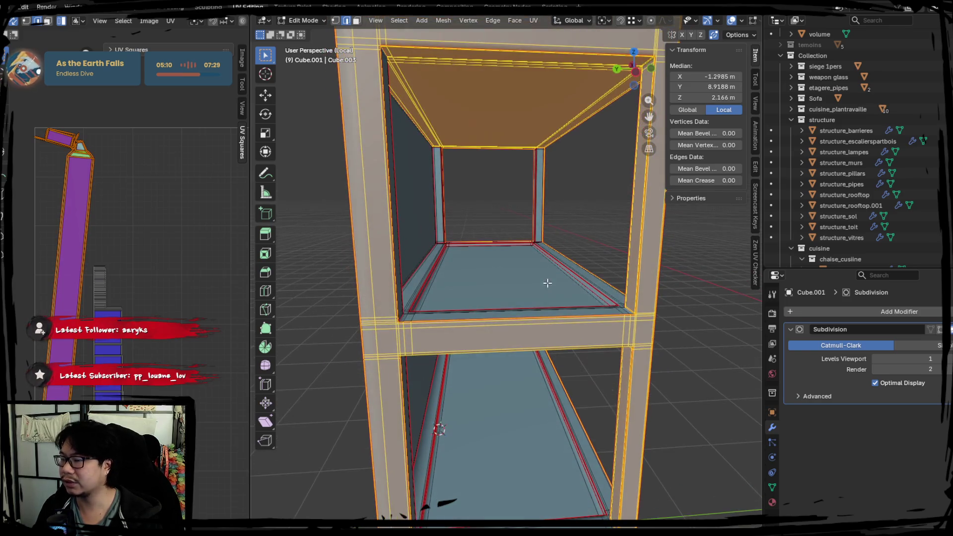
Mark the vertical edge path on the frame-top pillar as a seam
left_click(529, 196)
mouse_move(530, 196)
middle_mouse_down()
mouse_move(570, 270)
mouse_move(474, 261)
mouse_move(424, 221)
mouse_move(383, 207)
mouse_move(487, 264)
mouse_move(470, 247)
mouse_move(425, 230)
mouse_move(517, 284)
mouse_move(451, 255)
mouse_move(332, 272)
mouse_move(387, 263)
middle_mouse_up()
left_click(402, 229, "alt+shift")
key("ctrl+z")
middle_click_drag(402, 229, 437, 276)
left_click(500, 355, "alt+shift")
mouse_move(500, 355)
middle_mouse_down()
mouse_move(468, 304)
mouse_move(530, 330)
mouse_move(496, 275)
middle_mouse_up()
left_click(494, 261)
left_click(493, 332, "ctrl")
right_click(504, 351)
left_click(504, 350)
Unwrap the entire shelf mesh using the newly added seams
key("a")
key("u")
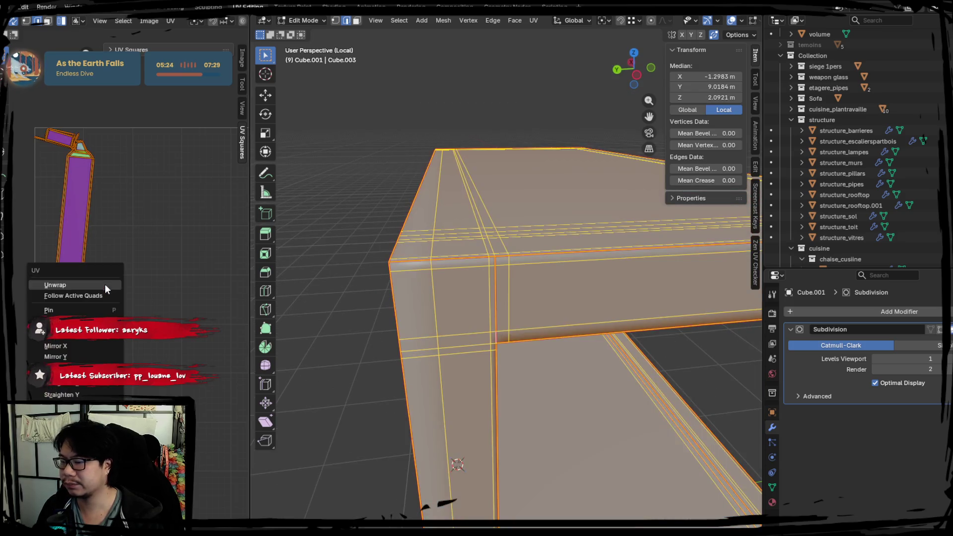
left_click(106, 286)
mouse_move(377, 348)
middle_mouse_down()
mouse_move(579, 323)
mouse_move(451, 319)
middle_mouse_up()
scroll(387, 342, "down", 3)
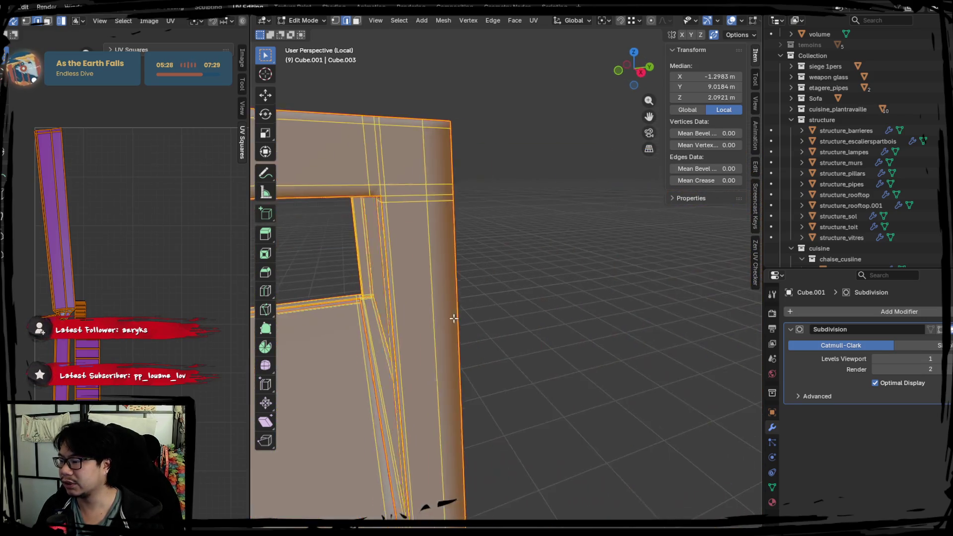
Slide an edge along the box top with G and mark it as a seam
left_click(444, 256)
middle_click_drag(444, 255, 453, 289)
key("g")
key("g")
left_click(413, 216)
right_click(415, 278)
left_click(415, 278)
key("a")
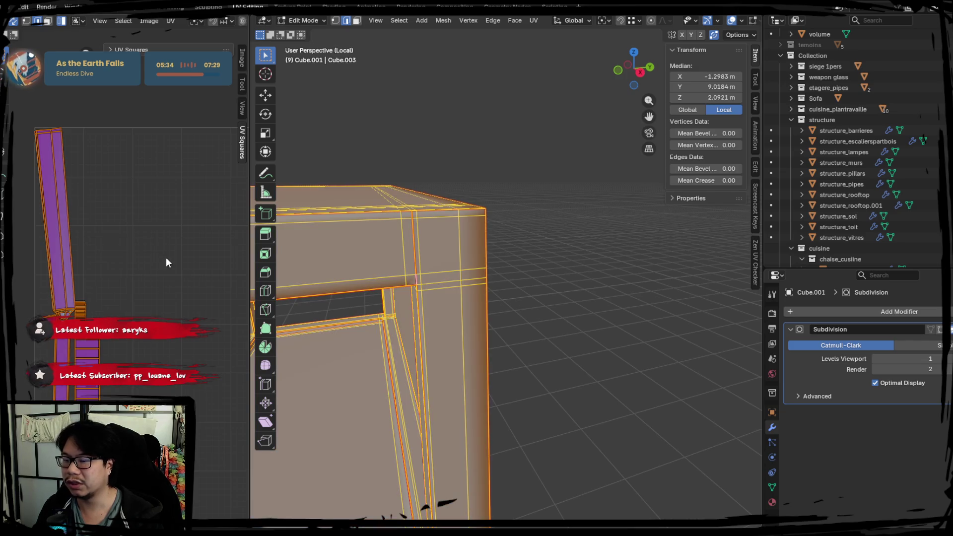
Deselect everything and pick edge loops on the column and corner pillar
scroll(452, 334, "down", 3)
mouse_move(451, 335)
middle_mouse_down()
mouse_move(462, 335)
mouse_move(485, 213)
middle_mouse_up()
key("alt+a")
scroll(528, 318, "up", 5)
mouse_move(509, 221)
middle_mouse_down()
mouse_move(495, 197)
mouse_move(504, 164)
mouse_move(507, 233)
mouse_move(500, 144)
mouse_move(504, 227)
middle_mouse_up()
left_click(487, 135, "alt")
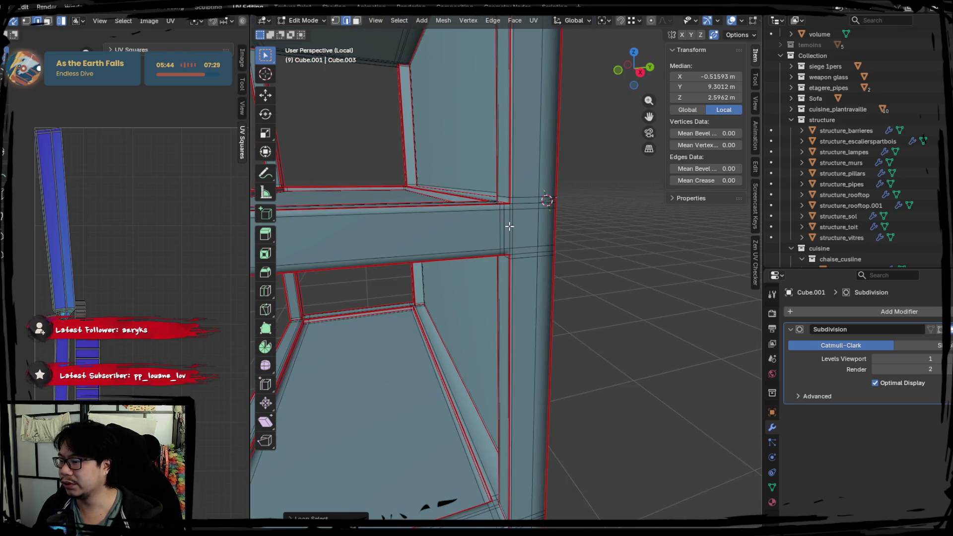
mouse_move(524, 385)
middle_mouse_down()
mouse_move(511, 379)
mouse_move(516, 344)
mouse_move(507, 336)
mouse_move(493, 387)
middle_mouse_up()
left_click(492, 392, "alt")
left_click(493, 393)
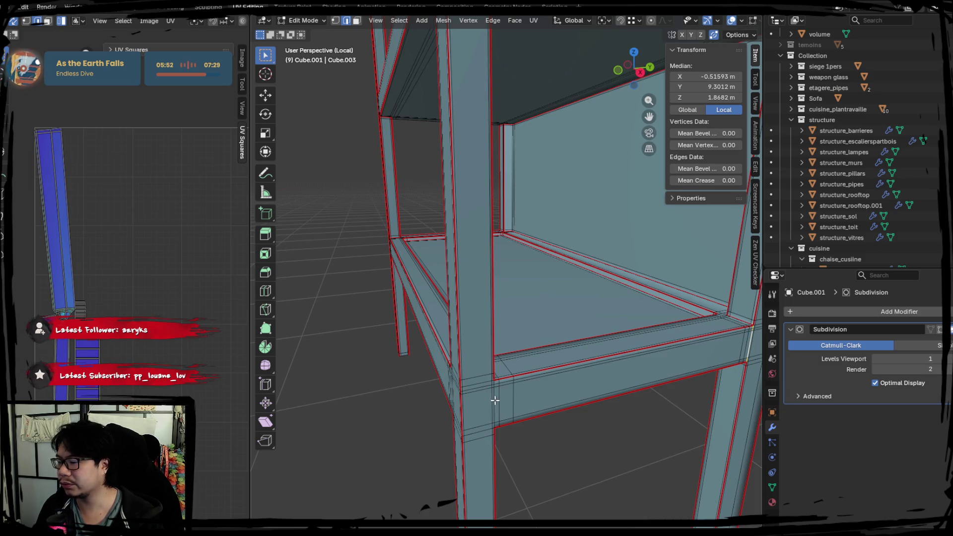
scroll(435, 156, "up", 3)
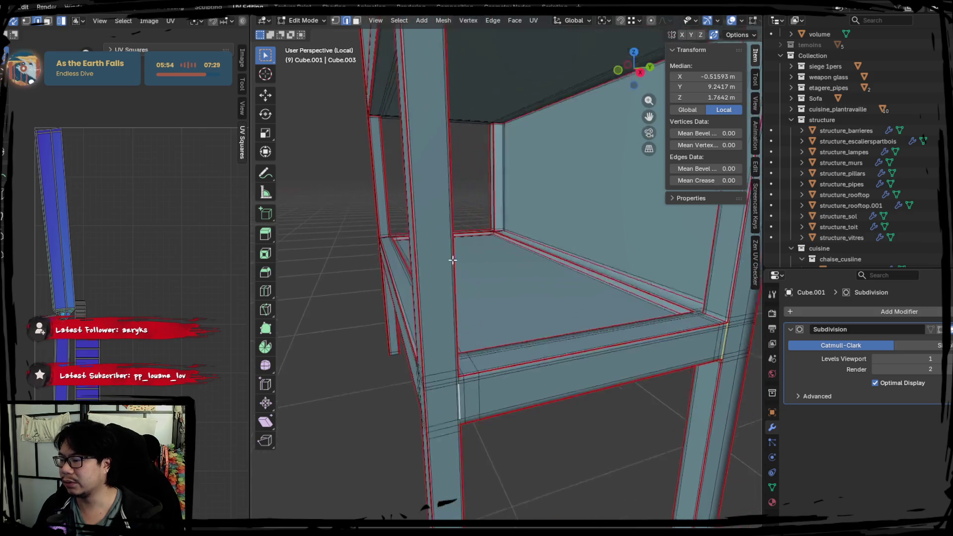
Select the pillar and rail edge paths and mark them as seams
mouse_move(419, 418)
middle_mouse_down()
mouse_move(424, 214)
mouse_move(386, 261)
mouse_move(401, 234)
middle_mouse_up()
left_click(424, 213, "alt")
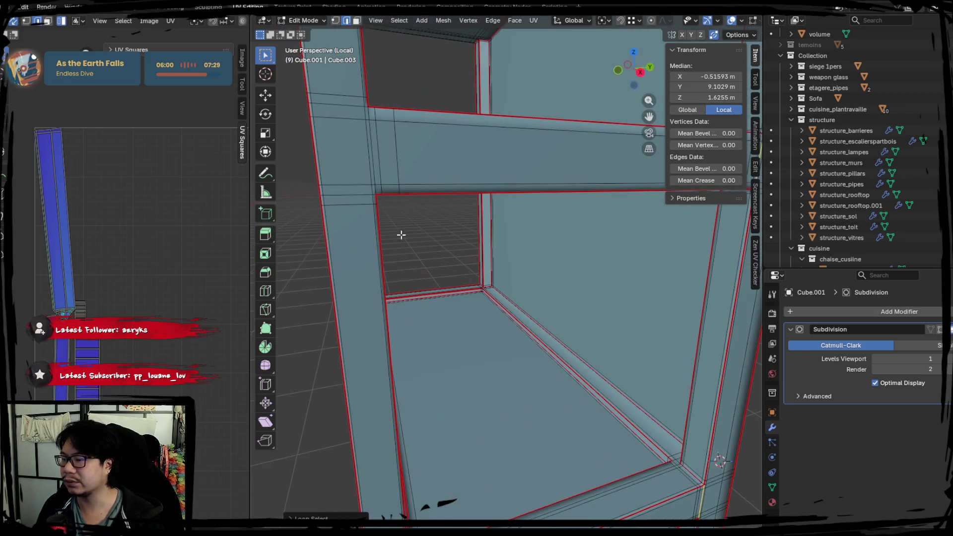
left_click(374, 144, "alt")
mouse_move(375, 143)
middle_mouse_down()
mouse_move(389, 157)
mouse_move(385, 202)
mouse_move(395, 207)
mouse_move(427, 152)
mouse_move(421, 215)
mouse_move(430, 214)
mouse_move(445, 191)
mouse_move(437, 167)
middle_mouse_up()
left_click(434, 168, "alt")
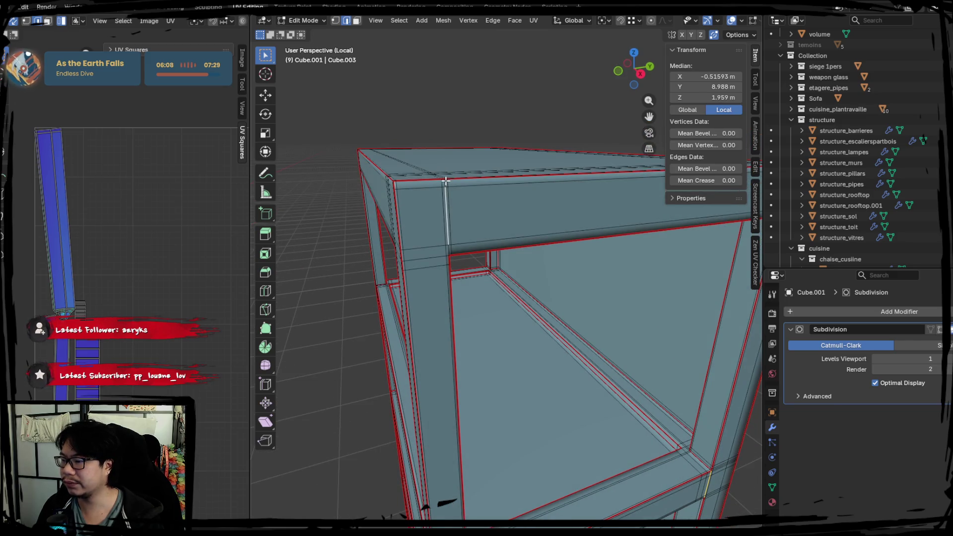
left_click(452, 240, "ctrl")
left_click(444, 250, "ctrl")
key("ctrl+e")
mouse_move(366, 251)
middle_mouse_down()
mouse_move(500, 256)
mouse_move(392, 269)
mouse_move(404, 281)
mouse_move(516, 258)
middle_mouse_up()
left_click(500, 256)
Select the whole shelf mesh and unwrap it again
key("a")
key("u")
left_click(143, 246)
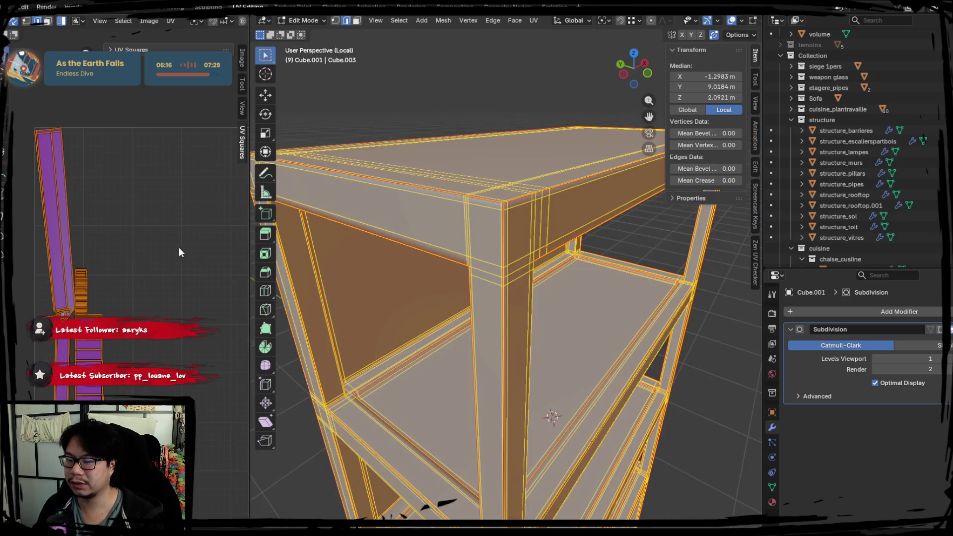
Try edge selections along the top-corner pillar and the shelf rail
left_click(489, 230)
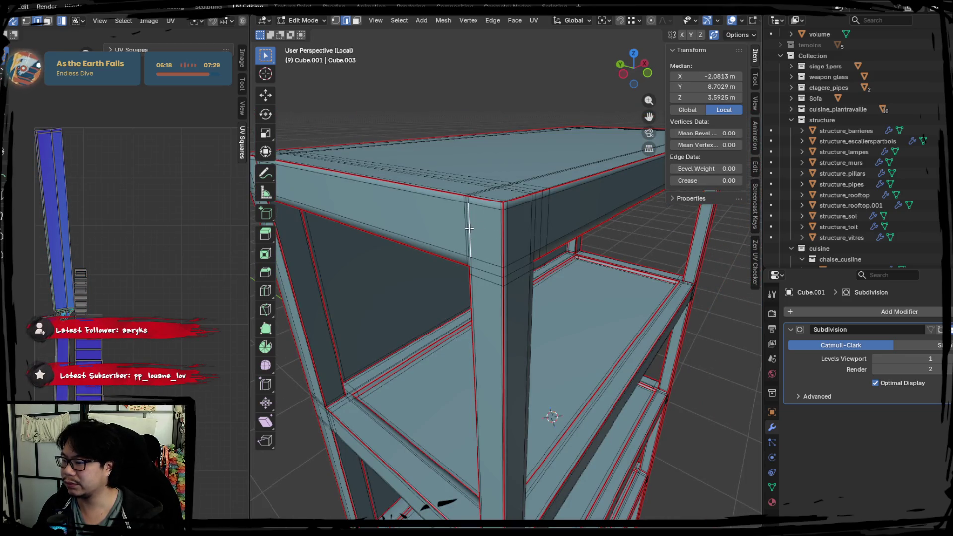
left_click(466, 257, "ctrl")
mouse_move(467, 257)
middle_mouse_down()
mouse_move(466, 187)
mouse_move(502, 248)
middle_mouse_up()
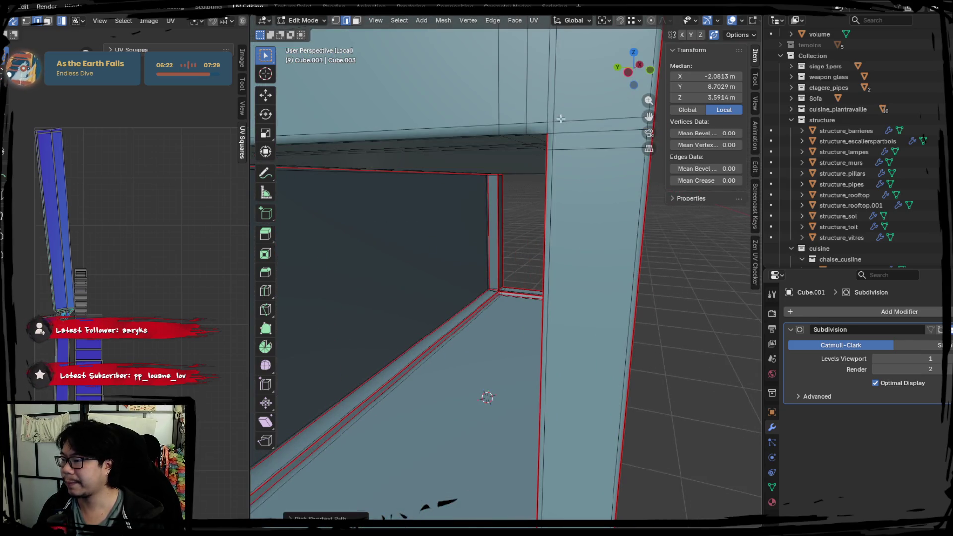
middle_click_drag(551, 90, 510, 261)
left_click(509, 260, "alt")
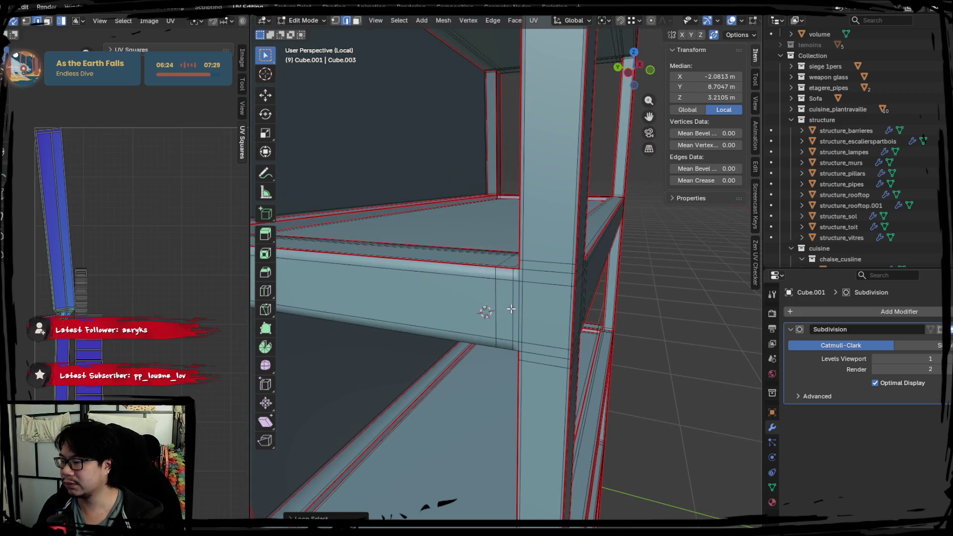
middle_click_drag(516, 307, 497, 210)
middle_click_drag(535, 300, 540, 279)
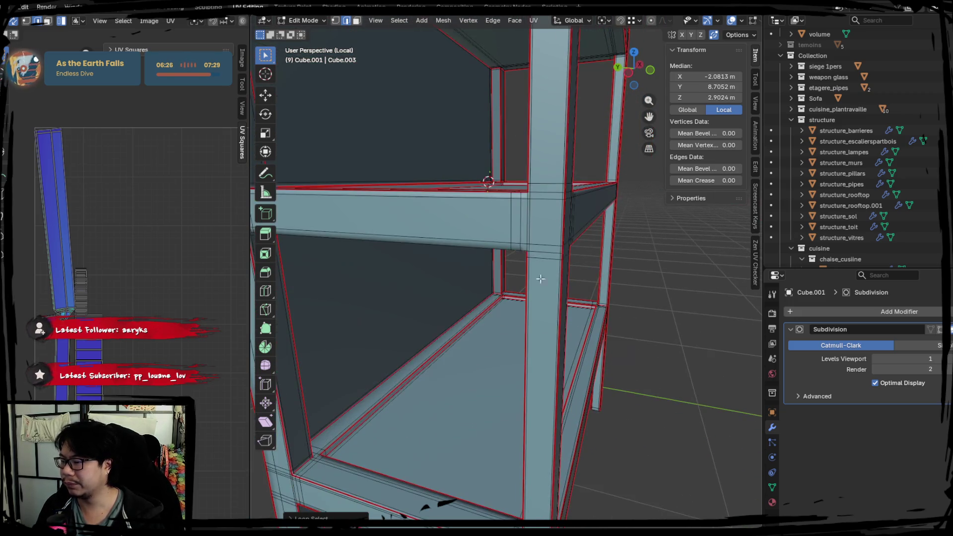
left_click(527, 233, "alt")
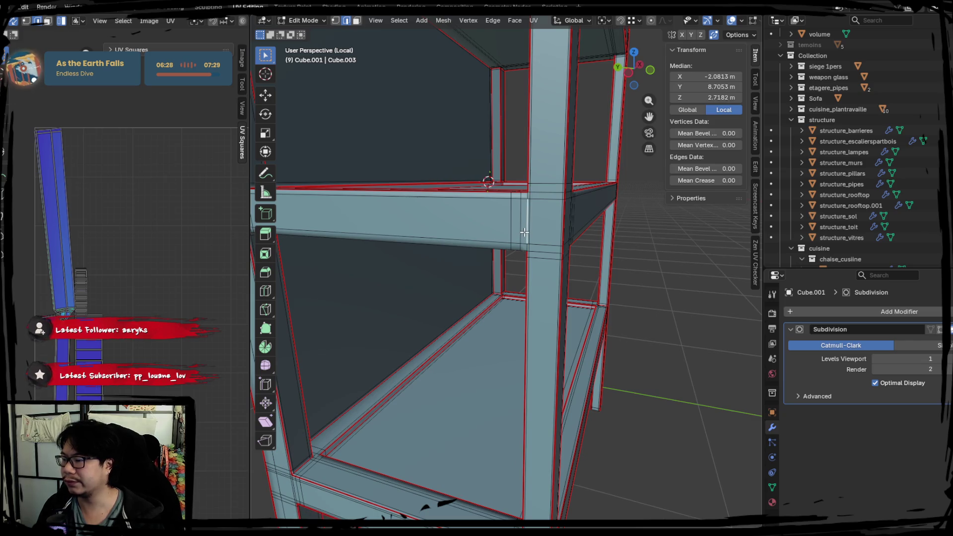
middle_click_drag(489, 395, 542, 397)
middle_click_drag(498, 428, 432, 311)
Mark the left pillar's edge loop beside the crossbar as a UV seam
left_click(389, 281, "alt+shift")
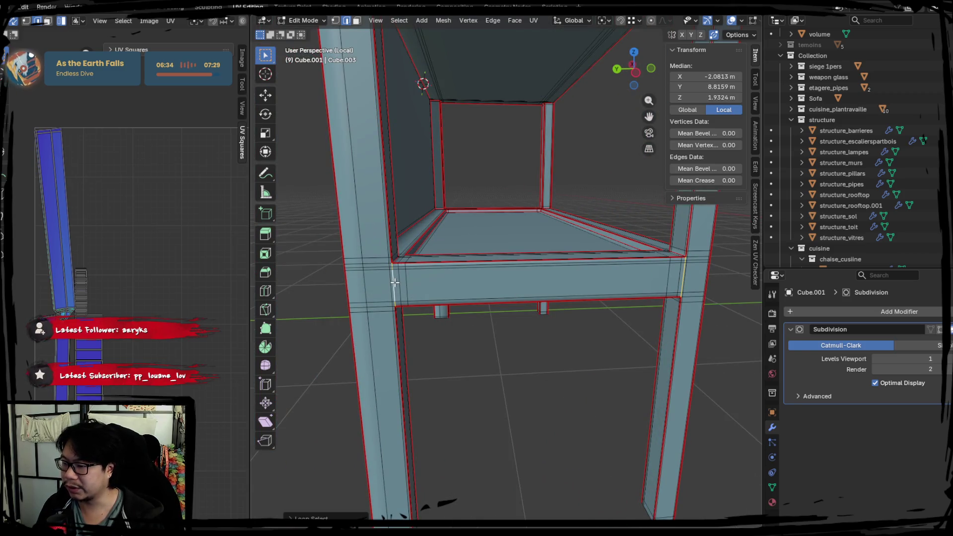
mouse_move(505, 397)
middle_mouse_down("shift")
mouse_move(415, 319)
mouse_move(398, 265)
mouse_move(425, 218)
mouse_move(440, 245)
mouse_move(406, 181)
middle_mouse_up("shift")
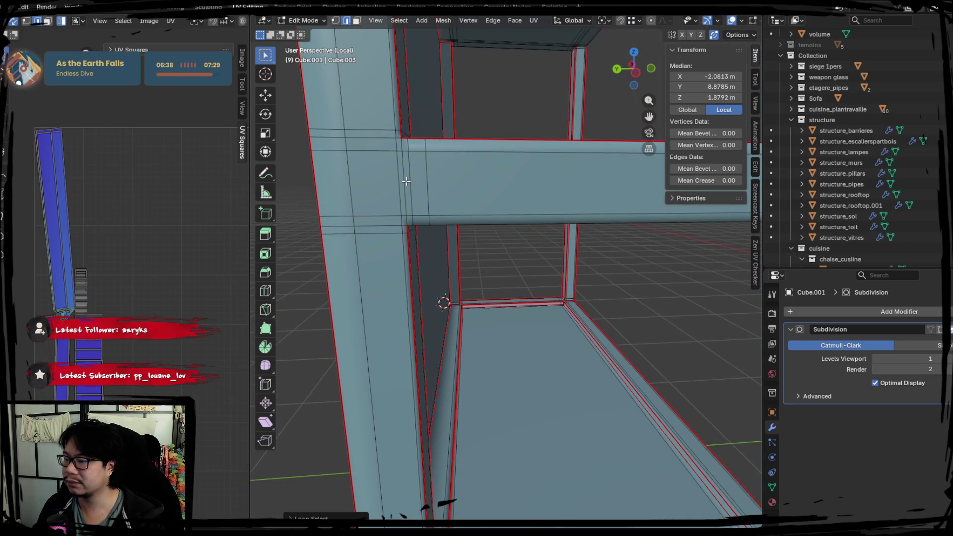
mouse_move(406, 142)
middle_mouse_down("shift")
mouse_move(443, 159)
mouse_move(455, 149)
mouse_move(453, 212)
mouse_move(443, 205)
middle_mouse_up("shift")
right_click(433, 228)
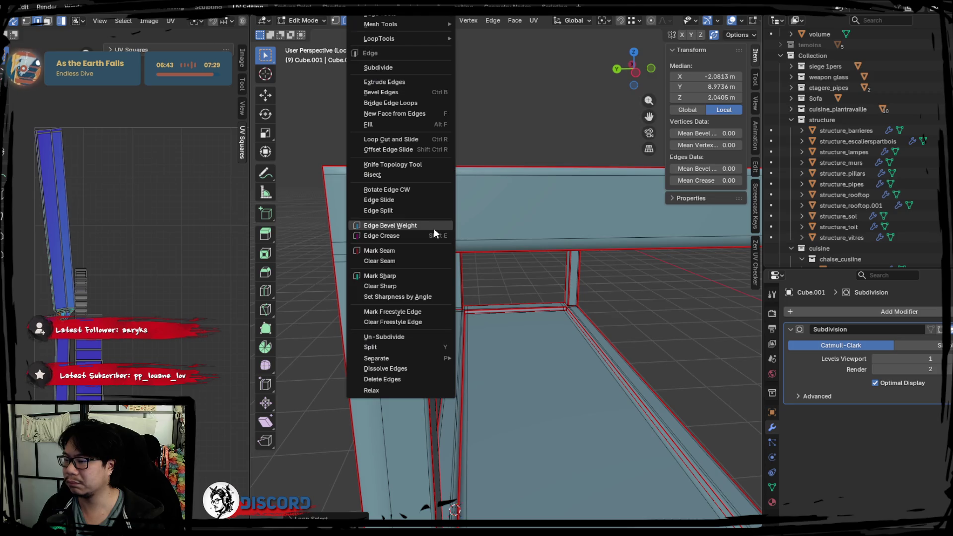
left_click(396, 254)
Select the whole mesh and unwrap it with the new seam
key("a")
key("u")
left_click(114, 248)
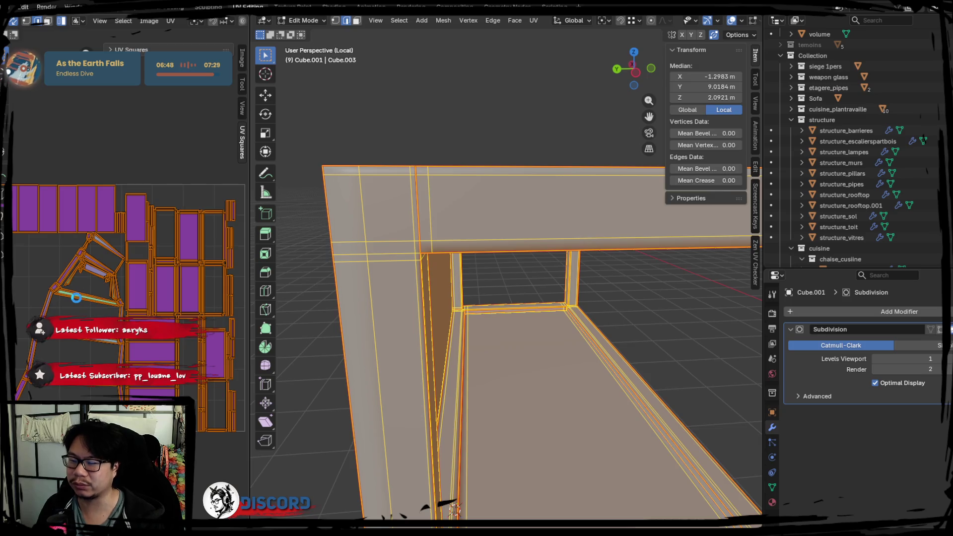
Mark the upper beam's edge loop as a UV seam and re-unwrap the mesh
left_click(73, 297)
key("KP_Decimal")
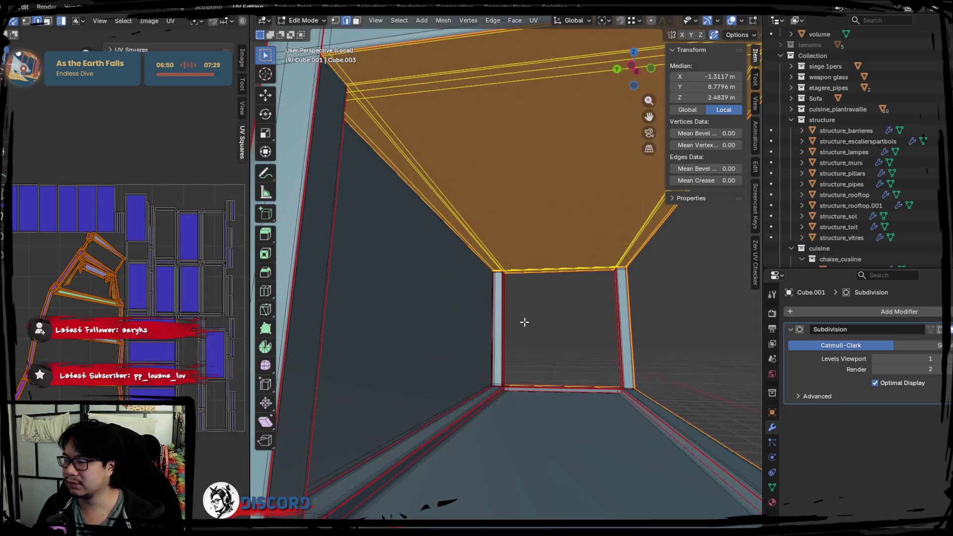
middle_click_drag(532, 318, 508, 328)
left_click(511, 325)
scroll(431, 298, "up", 3)
scroll(389, 259, "up", 3)
left_click(365, 161, "alt")
right_click(365, 160)
left_click(337, 251)
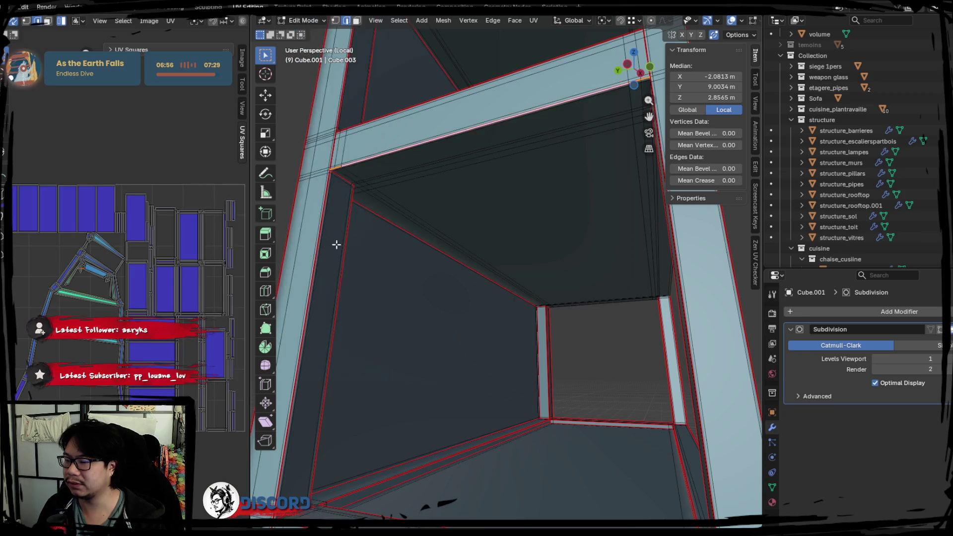
key("a")
key("u")
left_click(133, 269)
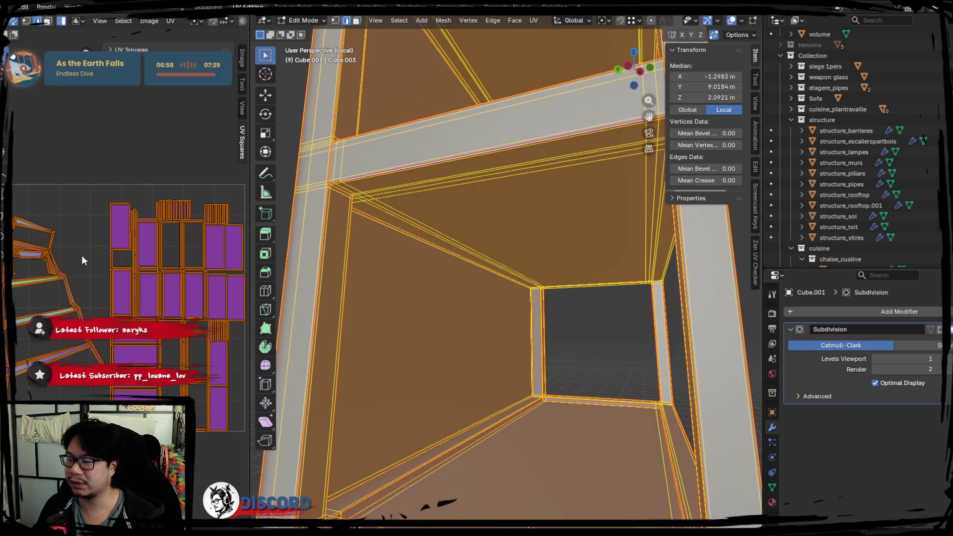
Select the edge loop at the top of the vertical post and re-unwrap the mesh
left_click(461, 188)
key("KP_Decimal")
scroll(555, 260, "down", 5)
mouse_move(500, 273)
middle_mouse_down()
mouse_move(525, 255)
mouse_move(593, 263)
mouse_move(573, 236)
mouse_move(531, 243)
middle_mouse_up()
left_click(532, 242)
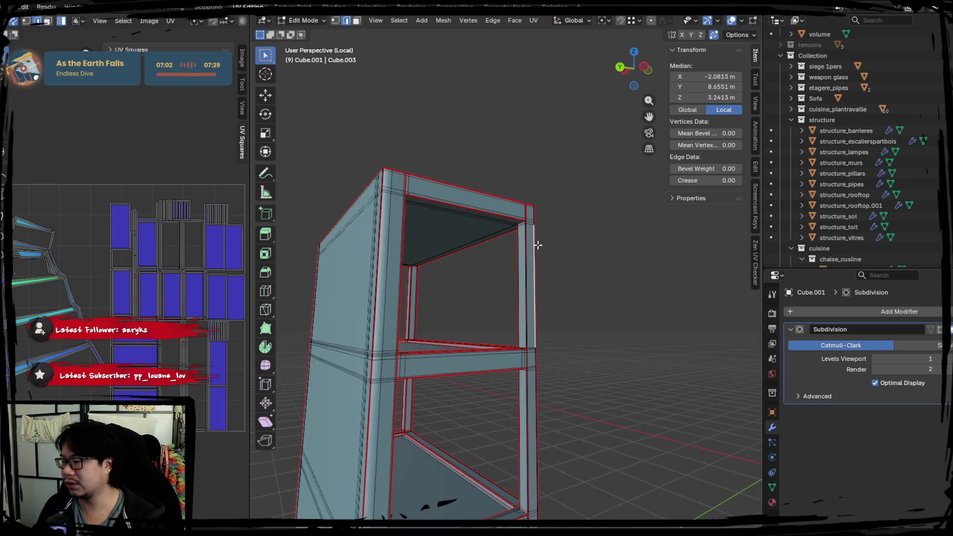
scroll(531, 238, "up", 6)
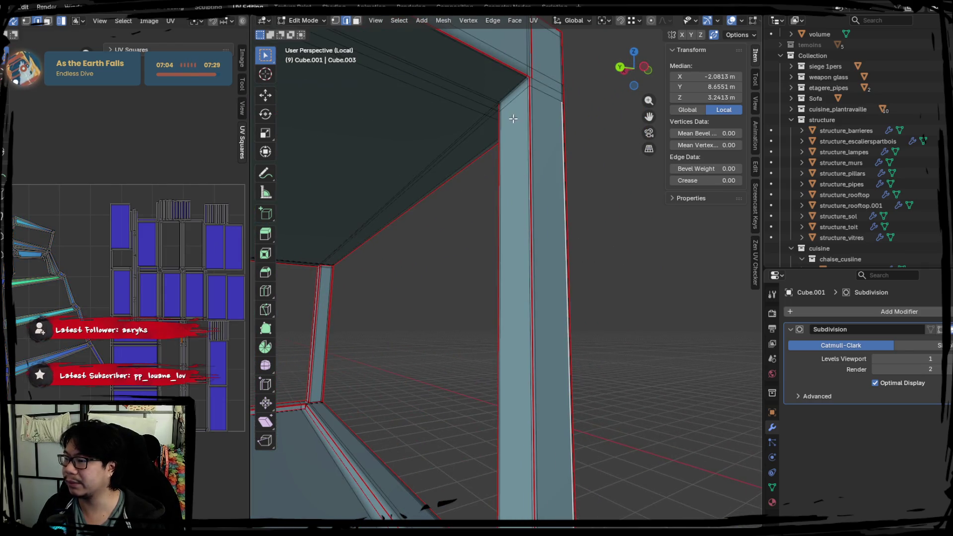
middle_click_drag(513, 119, 582, 141)
left_click(561, 104, "alt")
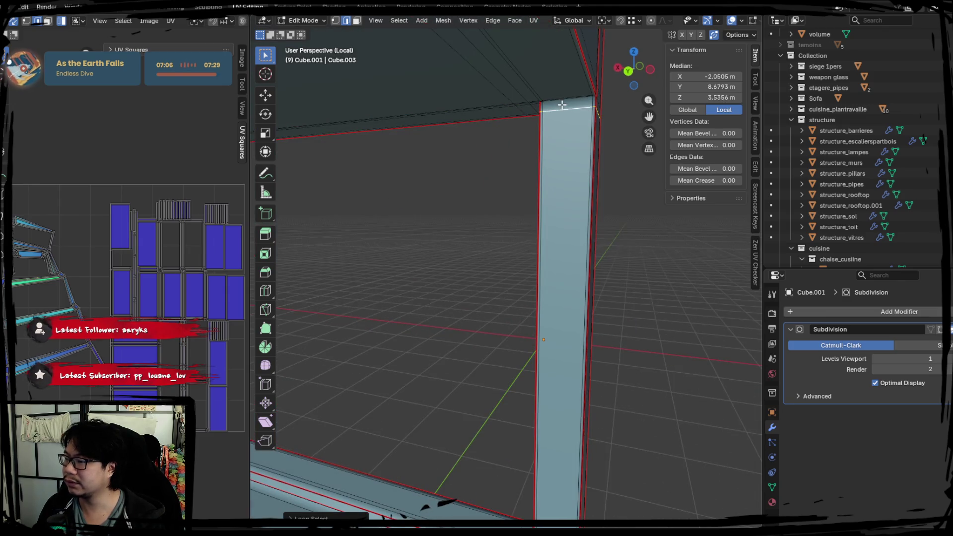
right_click(565, 102)
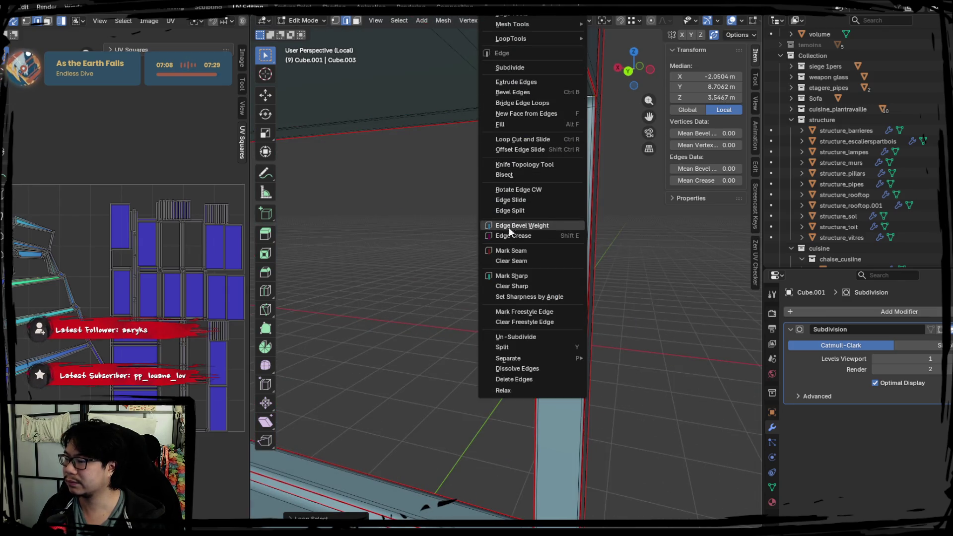
key("a")
key("u")
left_click(188, 252)
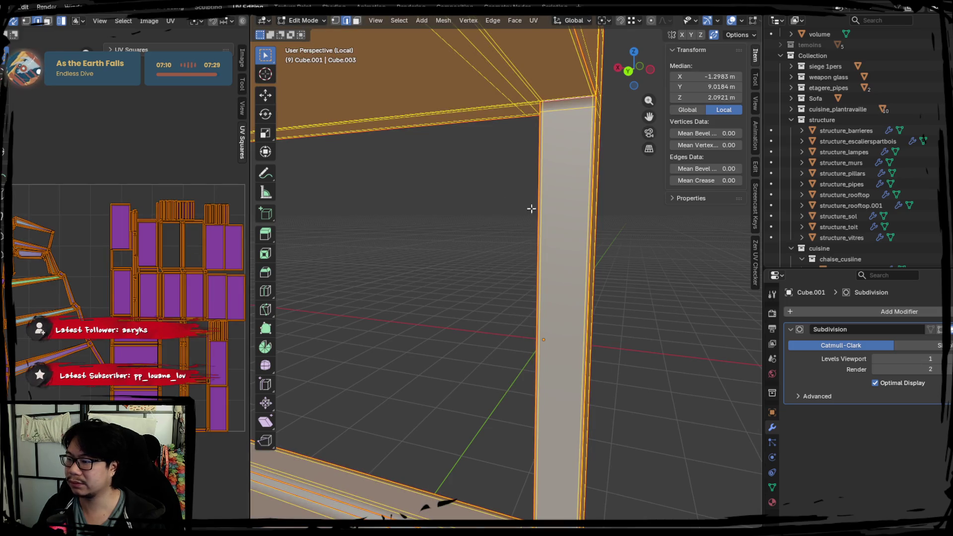
Mark two edge loops along the pillar as UV seams with Ctrl+E
scroll(531, 209, "down", 4)
mouse_move(514, 277)
middle_mouse_down()
mouse_move(612, 299)
mouse_move(500, 288)
mouse_move(511, 219)
mouse_move(502, 195)
mouse_move(506, 208)
mouse_move(492, 228)
mouse_move(469, 220)
middle_mouse_up()
scroll(448, 300, "up", 3)
left_click(524, 315)
scroll(510, 278, "up", 2)
left_click(427, 167, "alt")
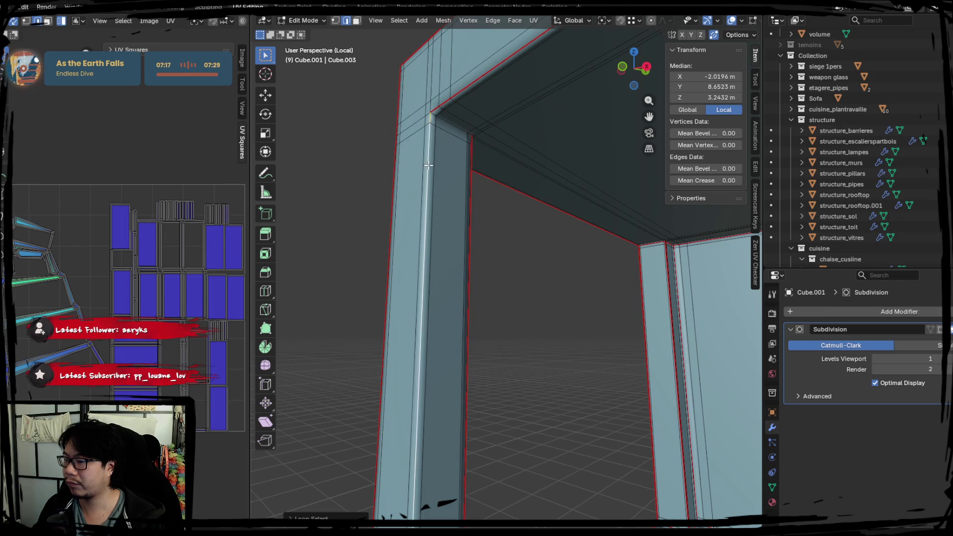
left_click(445, 123, "alt+shift")
key("ctrl+e")
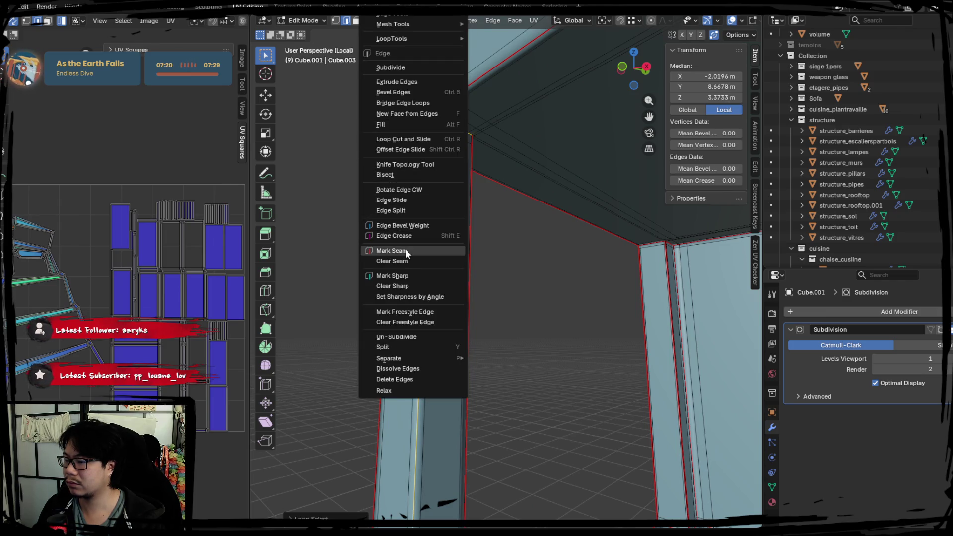
left_click(405, 250)
Select the vertical edge loop on the post
mouse_move(347, 273)
middle_mouse_down()
mouse_move(496, 238)
mouse_move(480, 228)
mouse_move(535, 248)
mouse_move(412, 282)
mouse_move(460, 237)
mouse_move(404, 270)
mouse_move(569, 256)
mouse_move(510, 185)
mouse_move(523, 238)
mouse_move(569, 273)
mouse_move(521, 275)
mouse_move(566, 191)
mouse_move(517, 260)
mouse_move(446, 261)
mouse_move(426, 301)
mouse_move(570, 277)
mouse_move(613, 298)
mouse_move(548, 276)
mouse_move(621, 266)
mouse_move(579, 273)
mouse_move(513, 241)
middle_mouse_up()
scroll(556, 245, "up", 5)
left_click(566, 192)
scroll(517, 260, "up", 2)
left_click(540, 273, "alt")
scroll(511, 226, "down", 5)
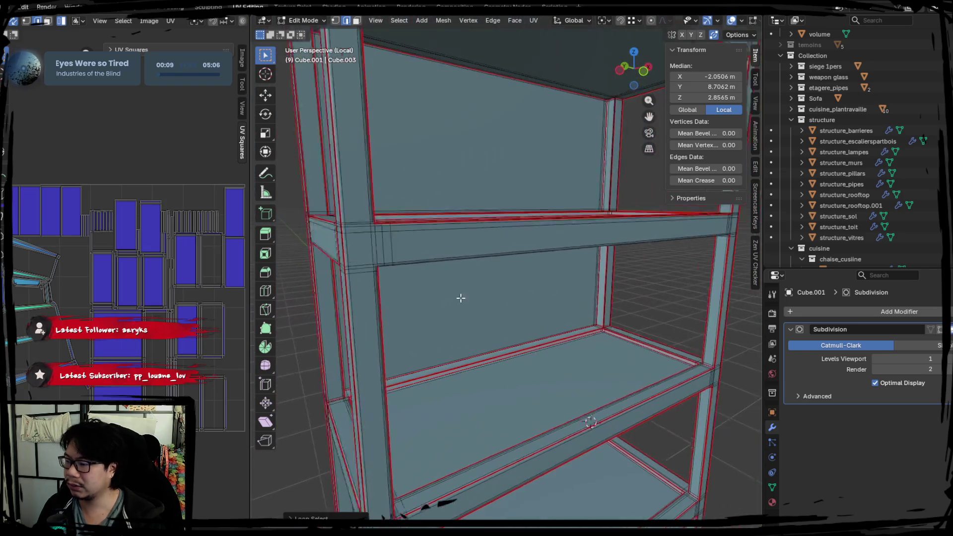
Mark the pillar-top edges as a UV seam and re-unwrap the mesh
mouse_move(460, 298)
middle_mouse_down()
mouse_move(430, 276)
mouse_move(627, 314)
mouse_move(528, 281)
mouse_move(464, 275)
mouse_move(427, 308)
mouse_move(404, 289)
mouse_move(544, 298)
mouse_move(612, 266)
mouse_move(464, 272)
mouse_move(395, 204)
middle_mouse_up()
left_click(447, 163)
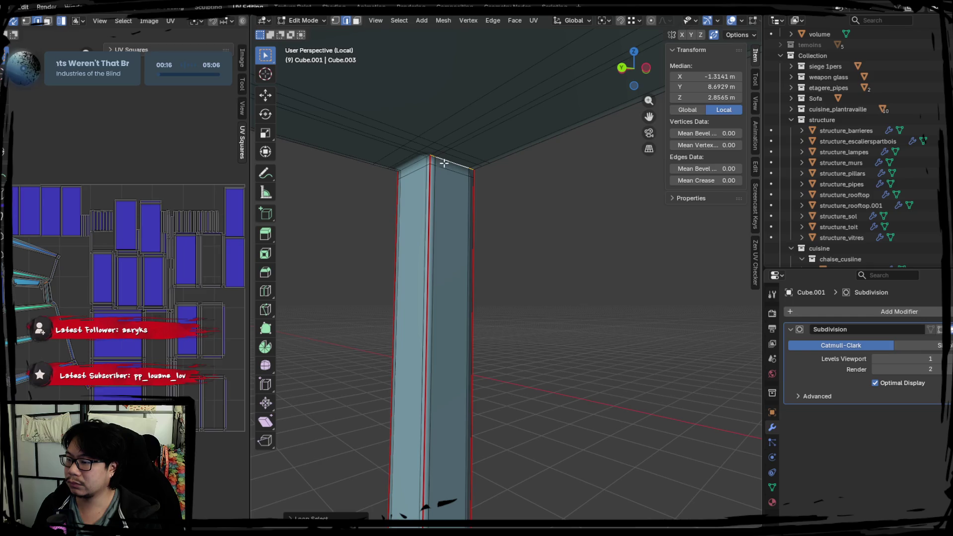
right_click(514, 199)
left_click(472, 251)
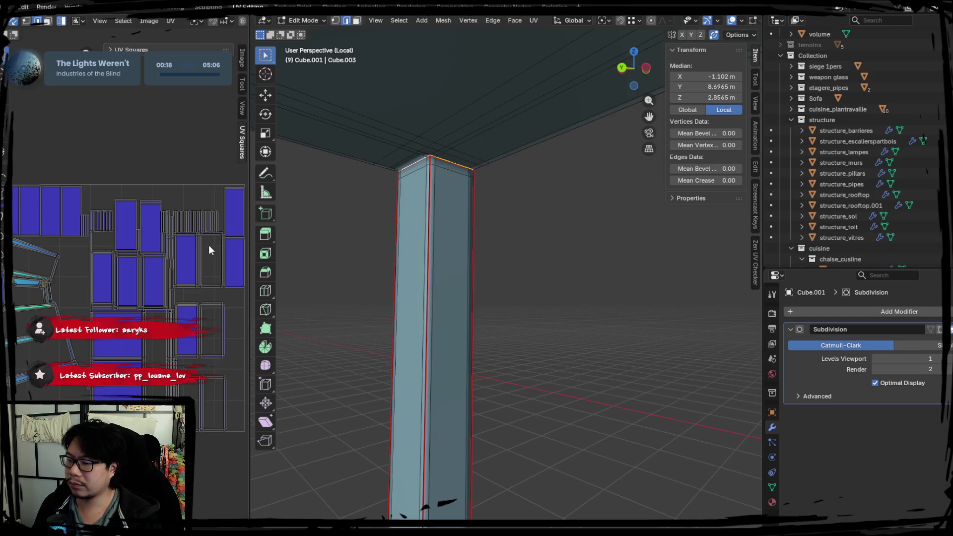
key("a")
key("u")
left_click(208, 244)
Mark the loop at the pillar's top corner as a UV seam and check the UV layout
mouse_move(543, 276)
middle_mouse_down()
mouse_move(502, 289)
mouse_move(513, 239)
mouse_move(498, 285)
mouse_move(557, 256)
mouse_move(525, 251)
mouse_move(401, 273)
mouse_move(585, 241)
mouse_move(574, 224)
mouse_move(567, 238)
mouse_move(472, 270)
mouse_move(511, 266)
mouse_move(484, 253)
mouse_move(505, 255)
mouse_move(479, 209)
mouse_move(627, 240)
mouse_move(568, 198)
middle_mouse_up()
left_click(498, 285)
left_click(556, 218, "alt")
left_click(563, 229, "alt")
left_click(576, 233)
left_click(480, 208, "alt")
right_click(567, 187)
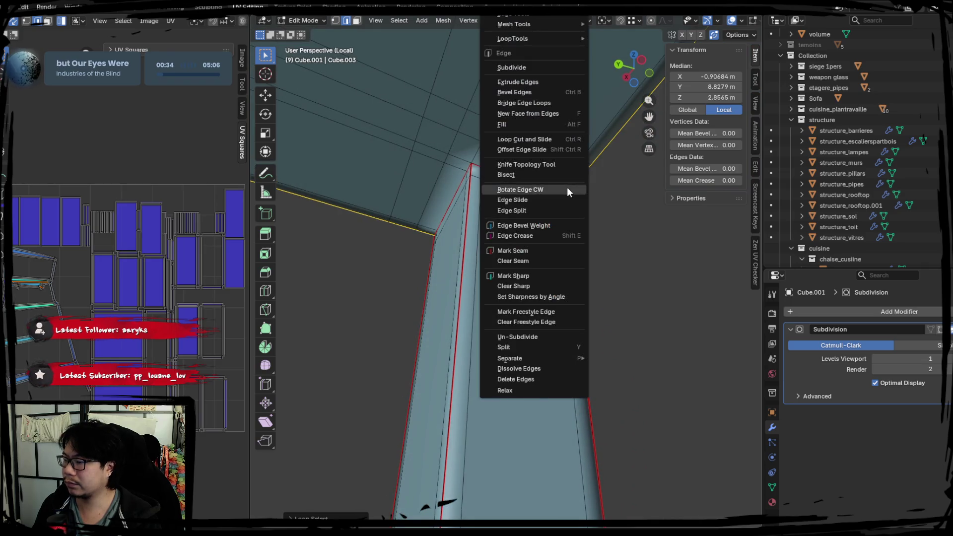
left_click(526, 250)
key("a")
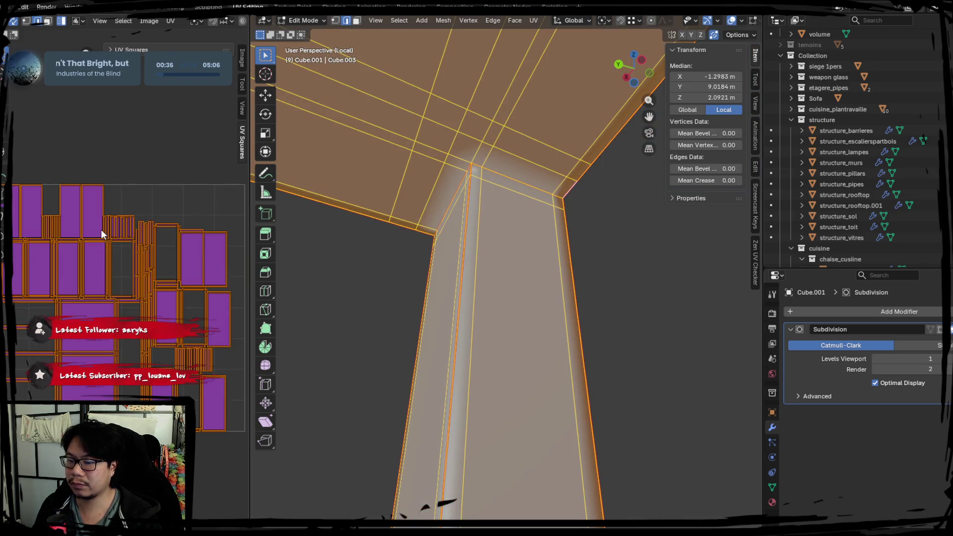
left_click(160, 250)
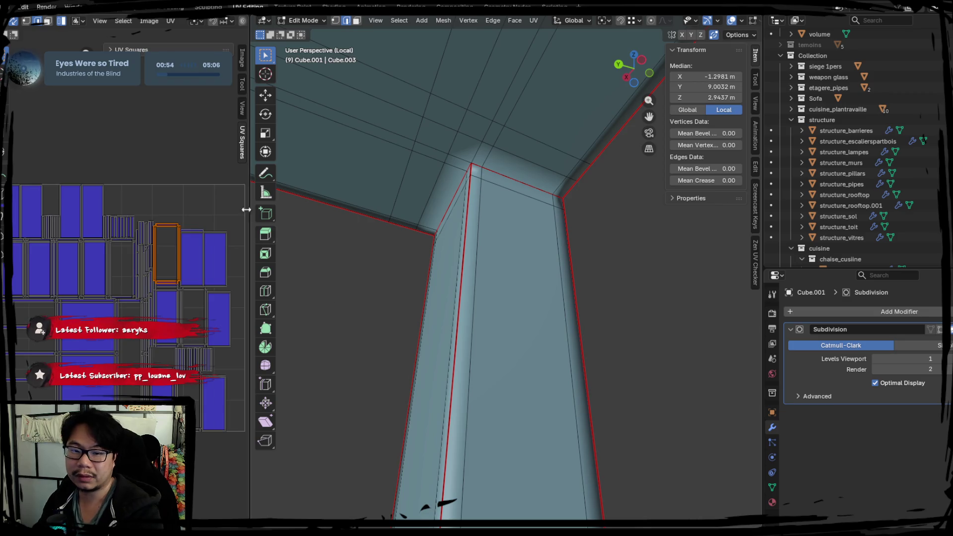
Select the pillar's right edge and return to Object Mode
left_click(595, 228)
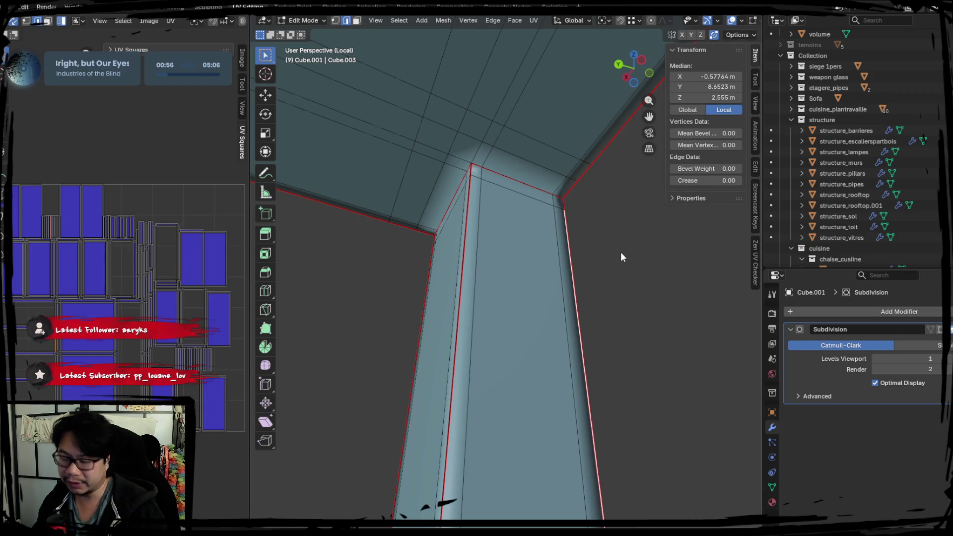
key("Tab")
middle_click_drag(542, 276, 548, 243)
scroll(496, 248, "down", 5)
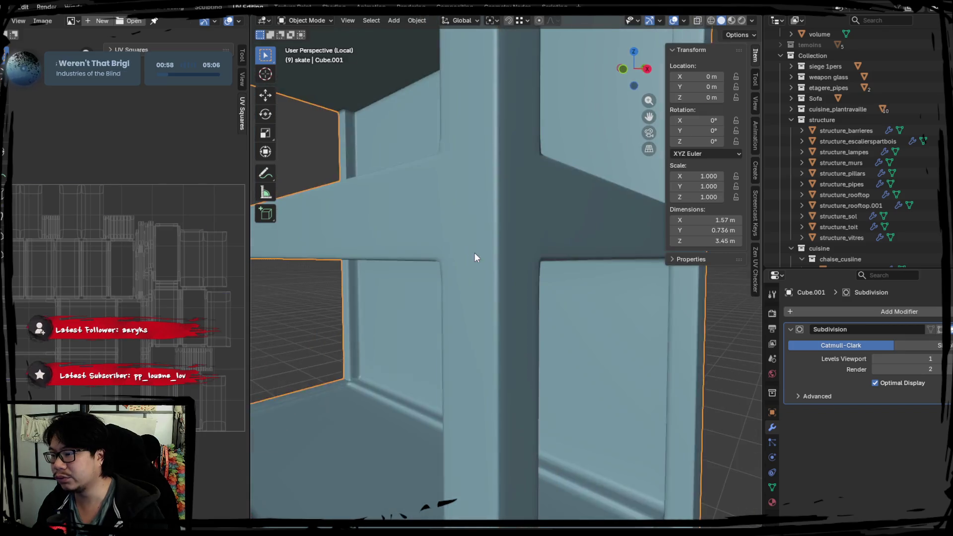
Inspect the Cube.003 shelf part from above in Edit Mode, then return to Object Mode
left_click(475, 252)
key("Tab")
scroll(491, 256, "up", 3)
scroll(424, 215, "down", 2)
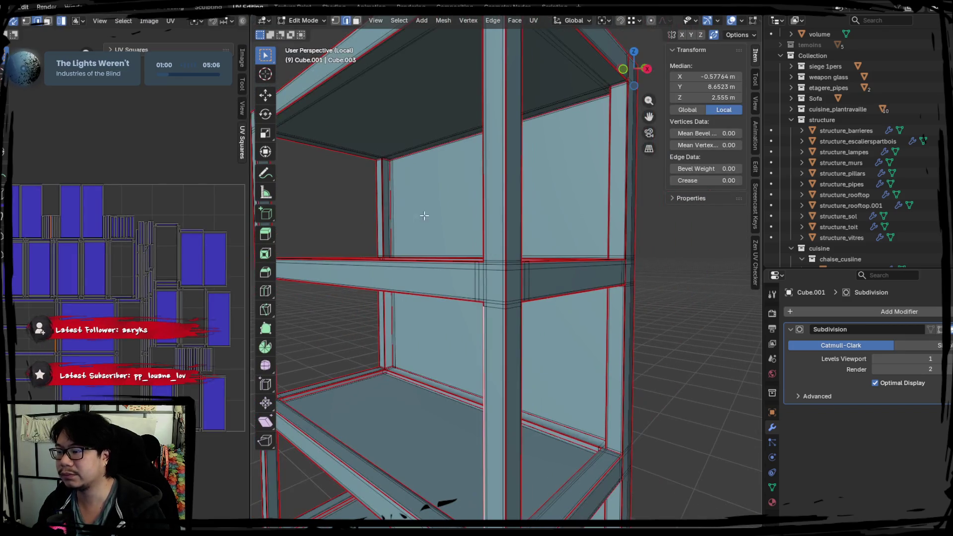
scroll(454, 174, "down", 5)
middle_click_drag(454, 174, 454, 233)
key("Tab")
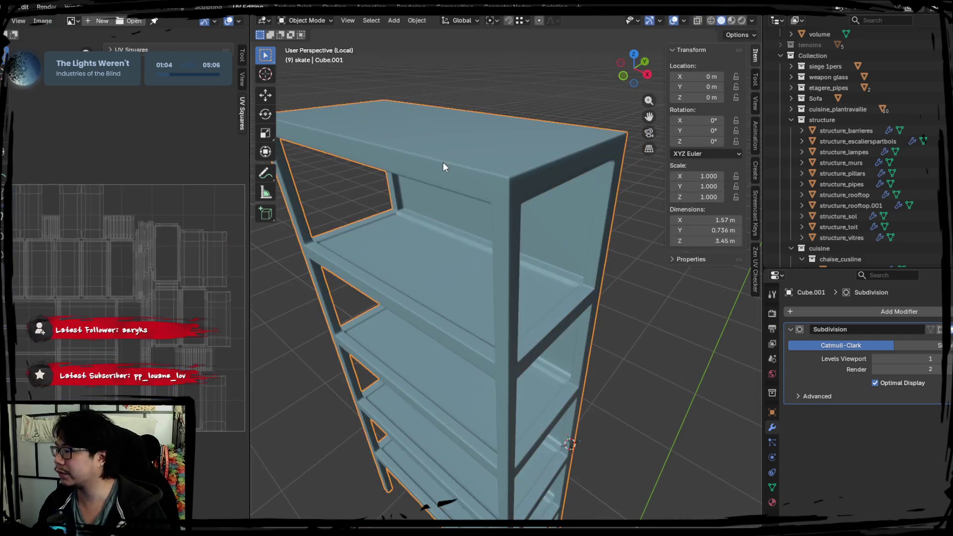
Collapse the structure, cuisine, meubles, bureau, extras, ecole and maquettes collections, then expand meubles
left_click(793, 120)
left_click(791, 130)
left_click(791, 141)
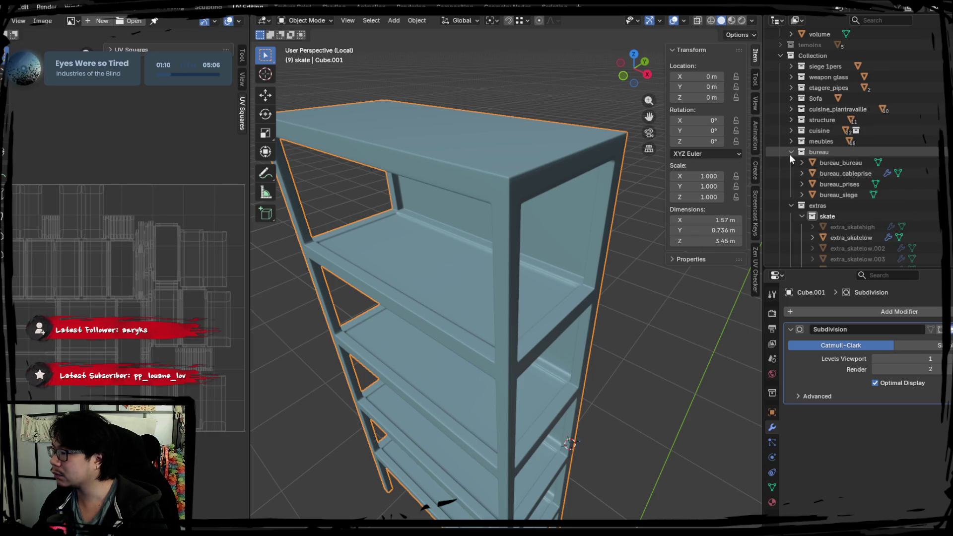
left_click(790, 154)
left_click(791, 162)
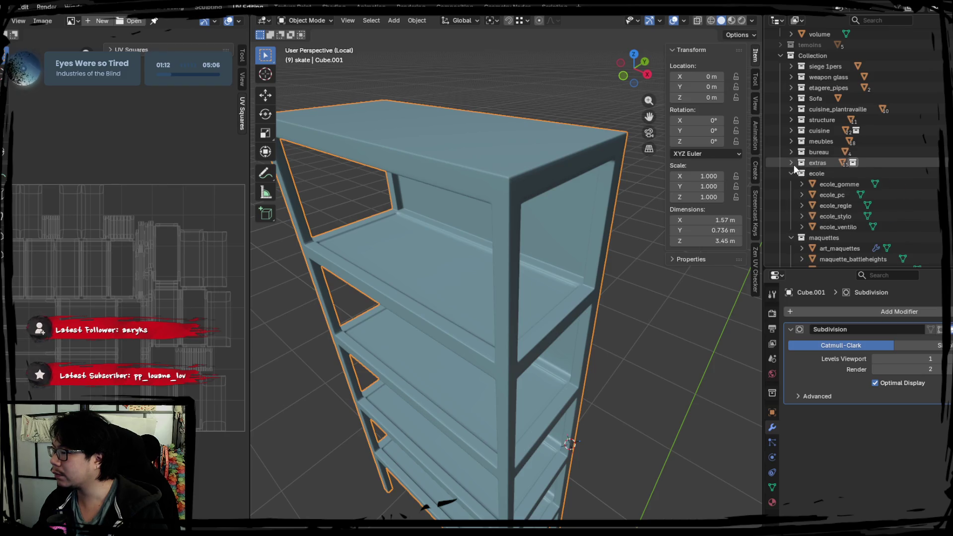
left_click(791, 173)
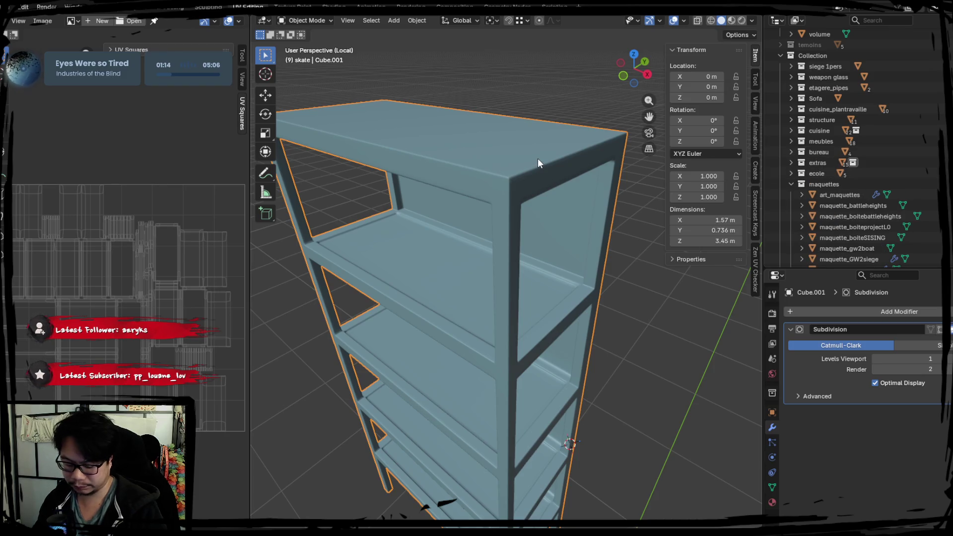
key("KP_Divide")
key("KP_Divide")
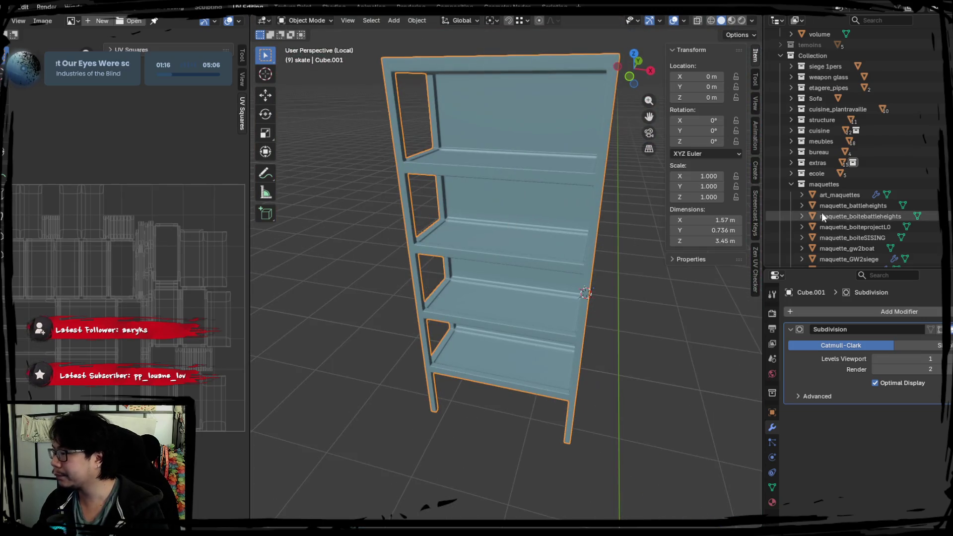
left_click(791, 183)
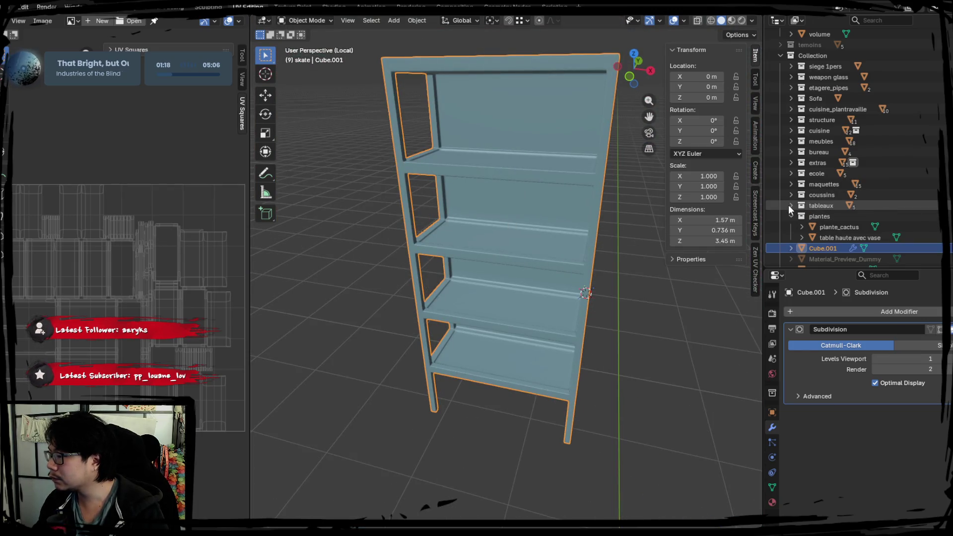
mouse_move(820, 248)
left_mouse_down()
mouse_move(829, 85)
mouse_move(817, 144)
left_mouse_up()
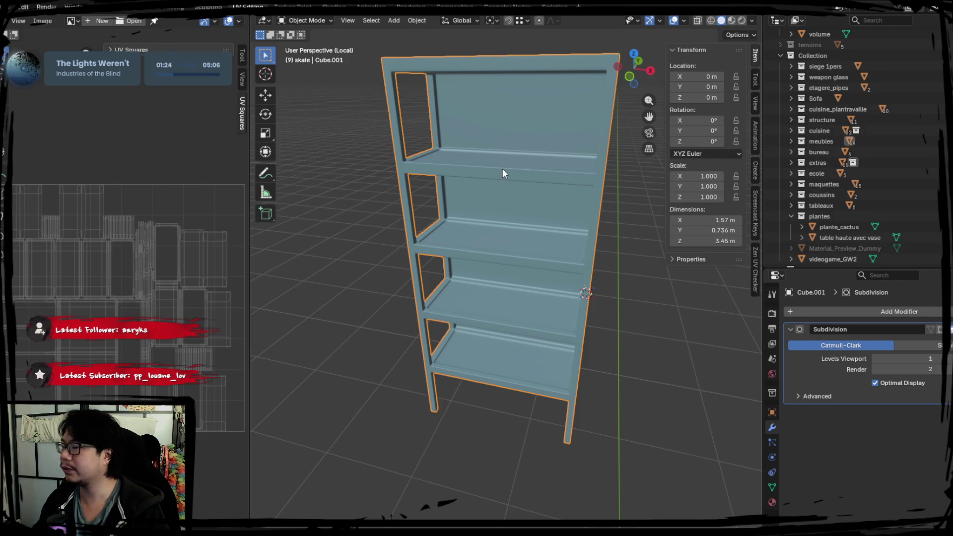
left_click(791, 141)
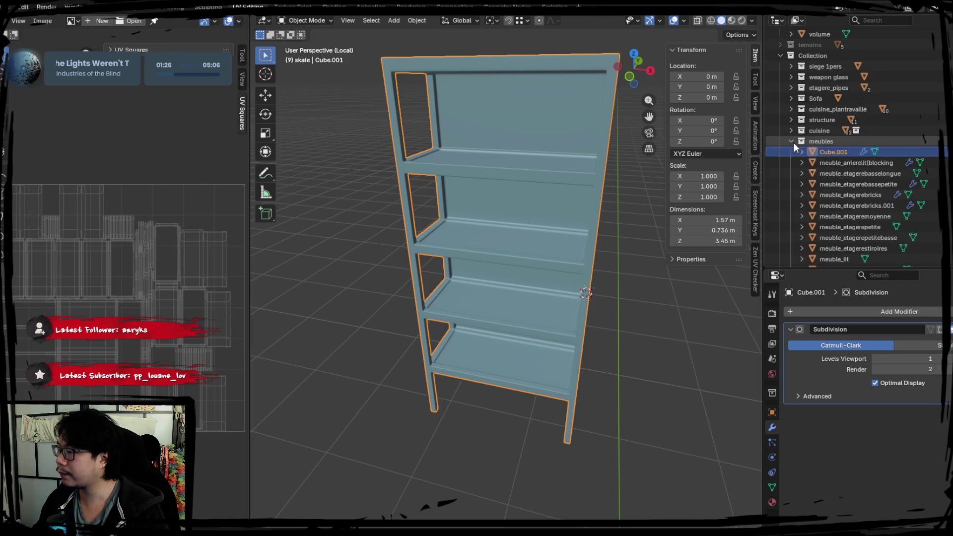
Rename Cube.001 to meuble_etageremetal1 in the Outliner
double_click(832, 153)
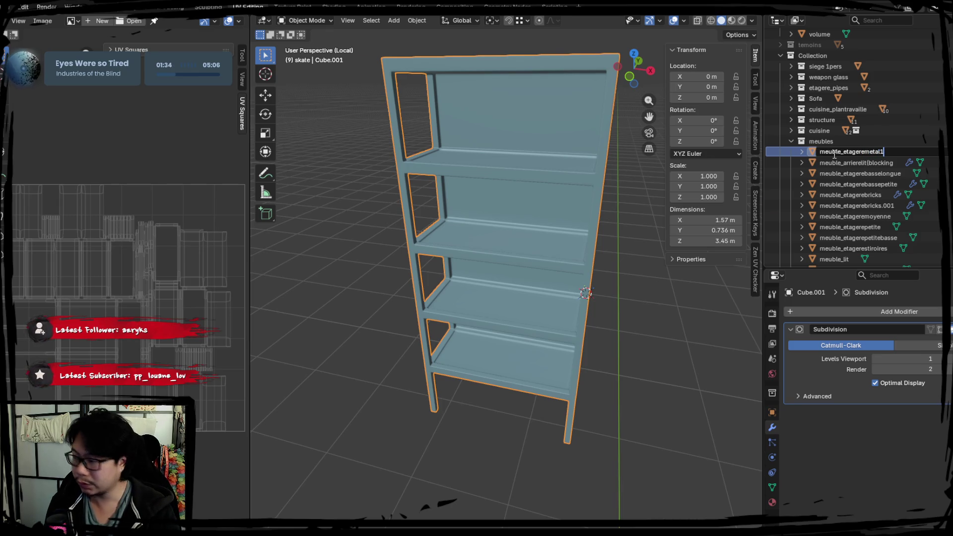
key("Return")
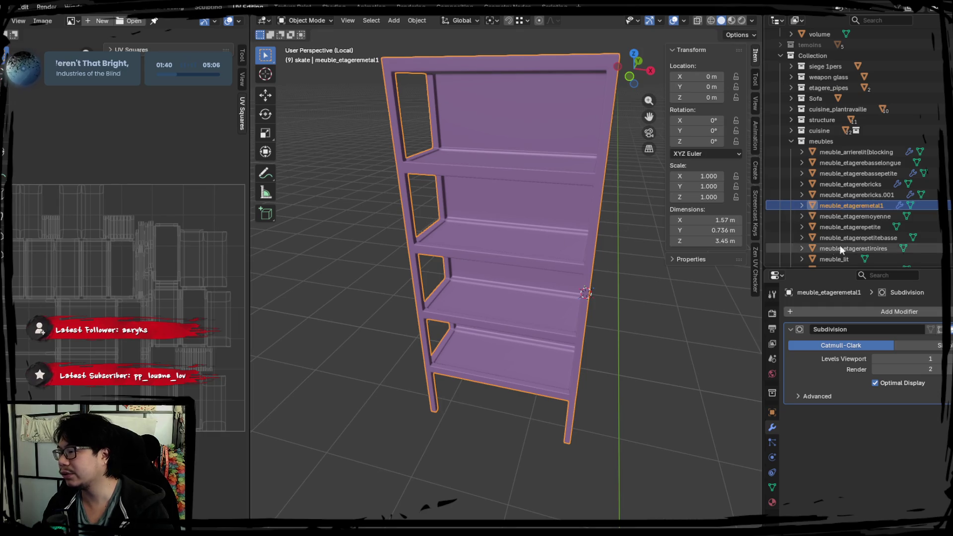
right_click(851, 204)
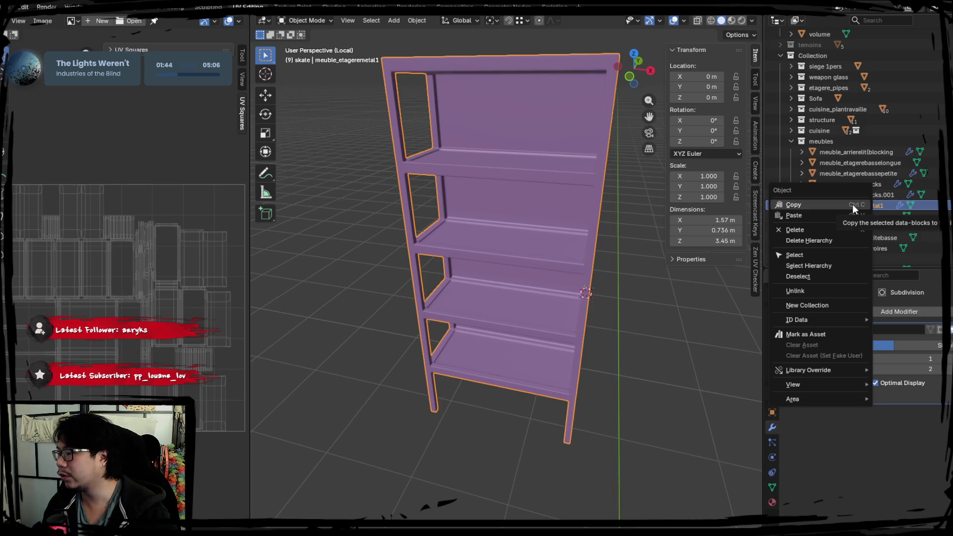
left_click(835, 207)
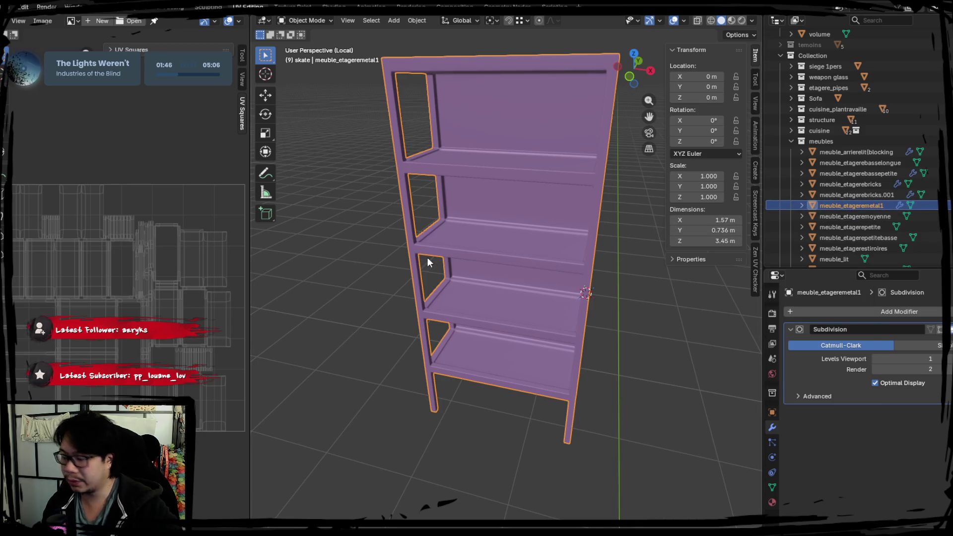
right_click(831, 205)
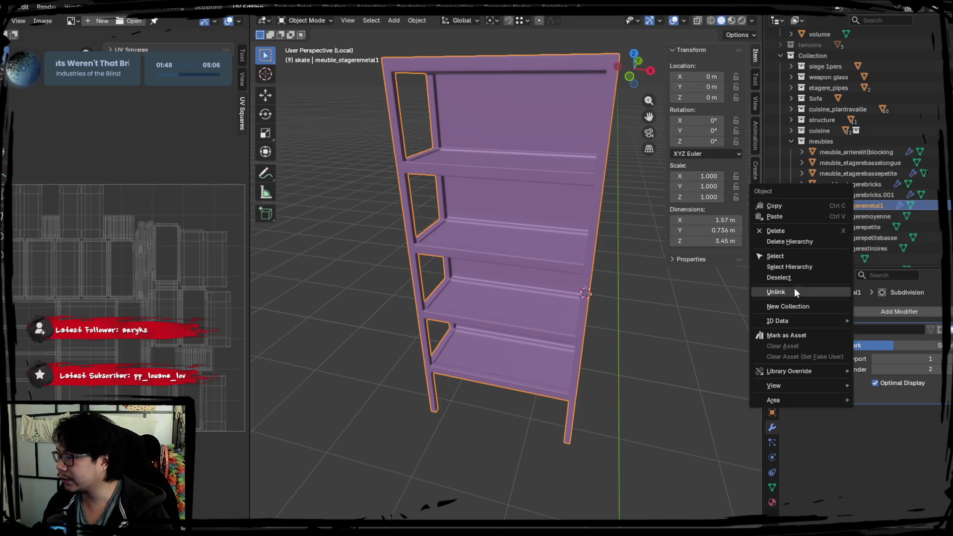
left_click(790, 305)
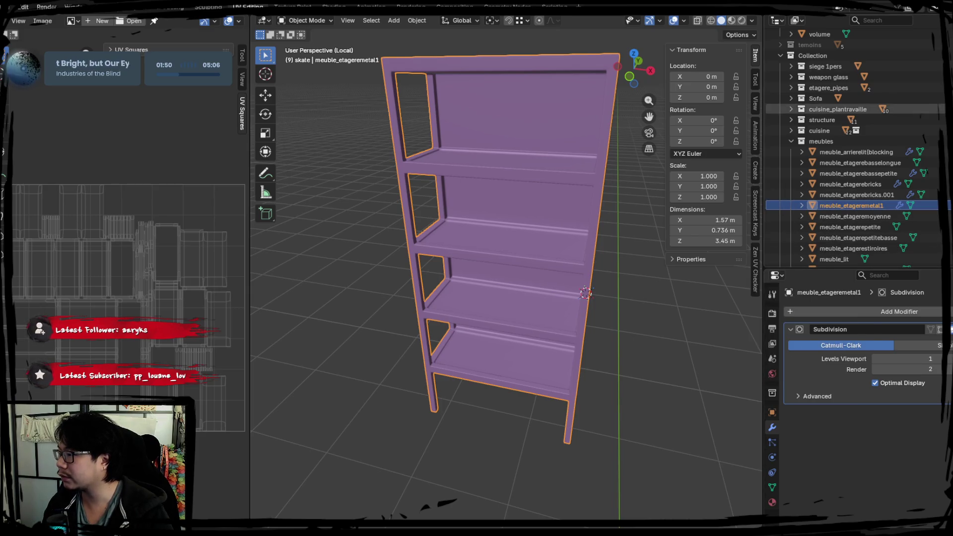
Move the shelf into a new collection named 'etagere metal 1'
scroll(844, 109, "down", 3)
scroll(894, 234, "down", 5)
mouse_move(814, 258)
left_mouse_down()
mouse_move(828, 31)
mouse_move(836, 194)
left_mouse_up()
double_click(850, 195)
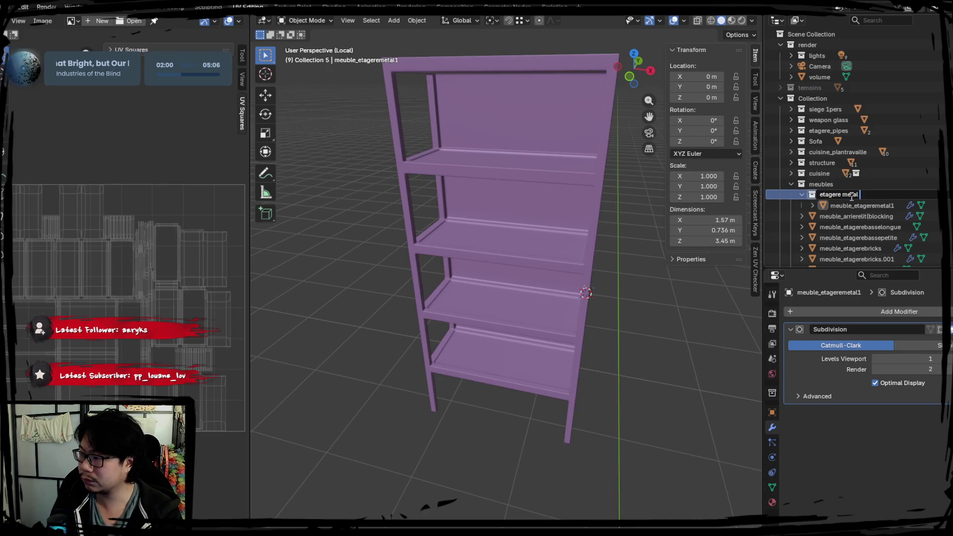
key("Return")
Rename the shelf object to SM_etageremetal1
left_click(849, 205)
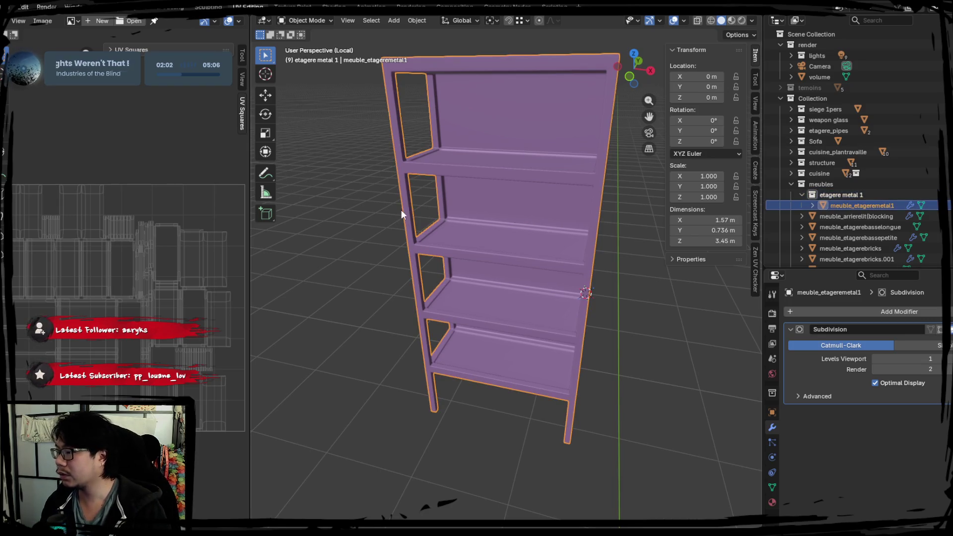
double_click(888, 206)
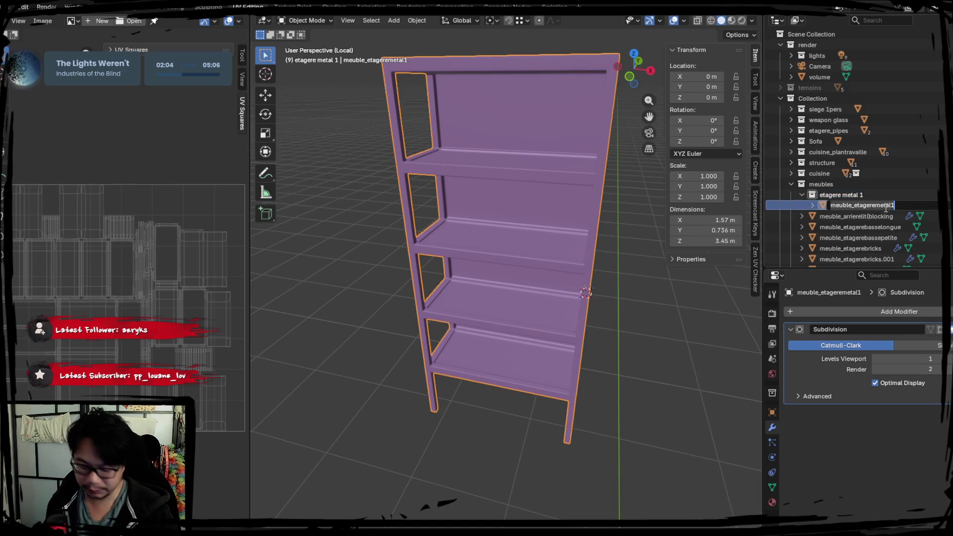
type("SM_e")
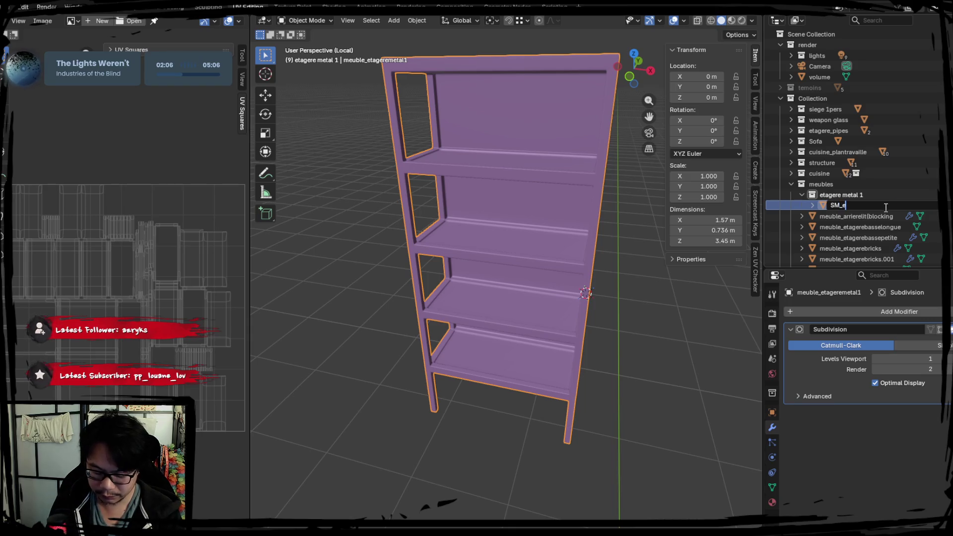
type("l")
key("Return")
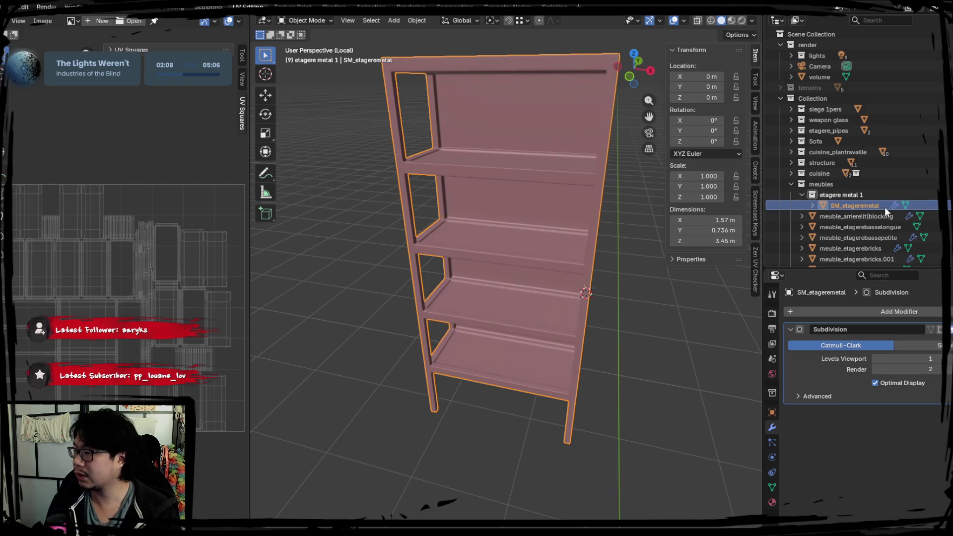
double_click(881, 205)
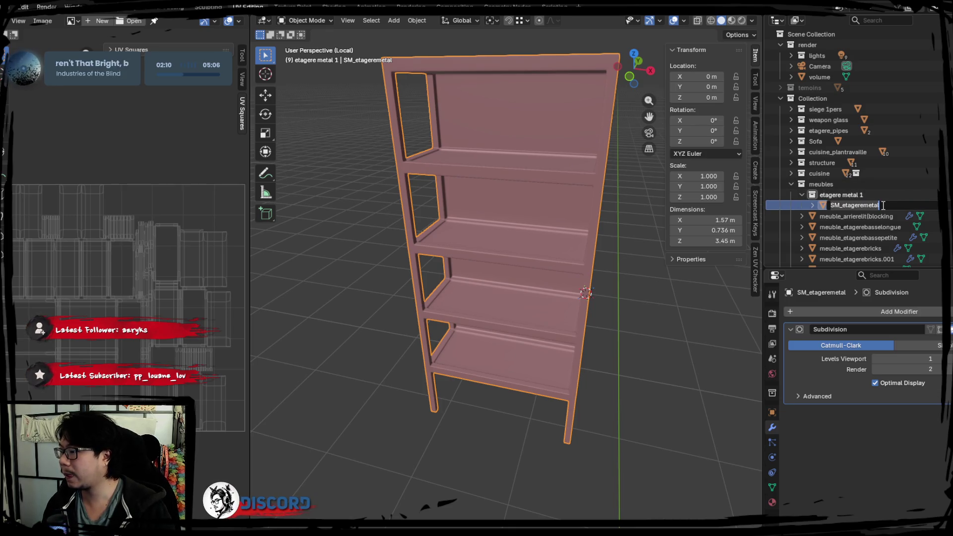
type("1")
key("Return")
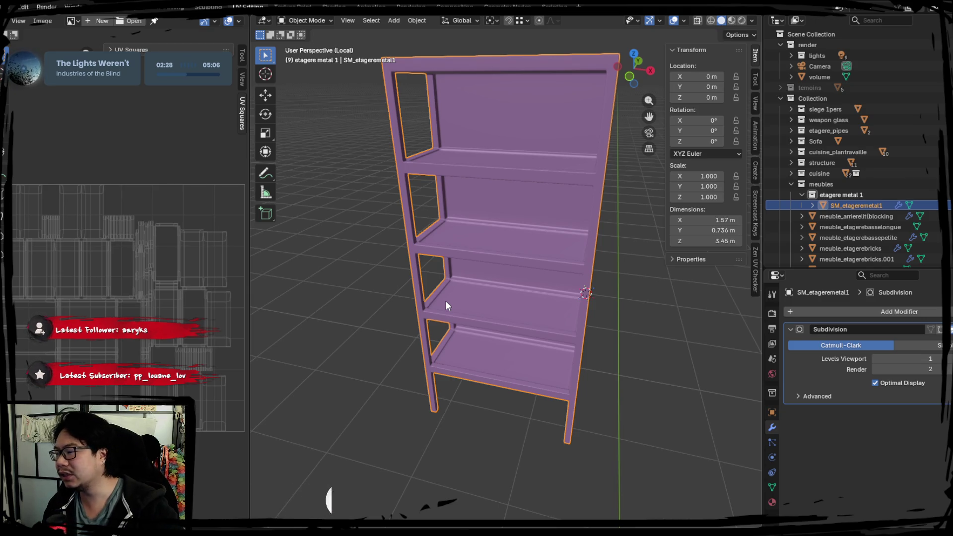
Switch to the Layout workspace and isolate the shelf in local view
left_click(148, 8)
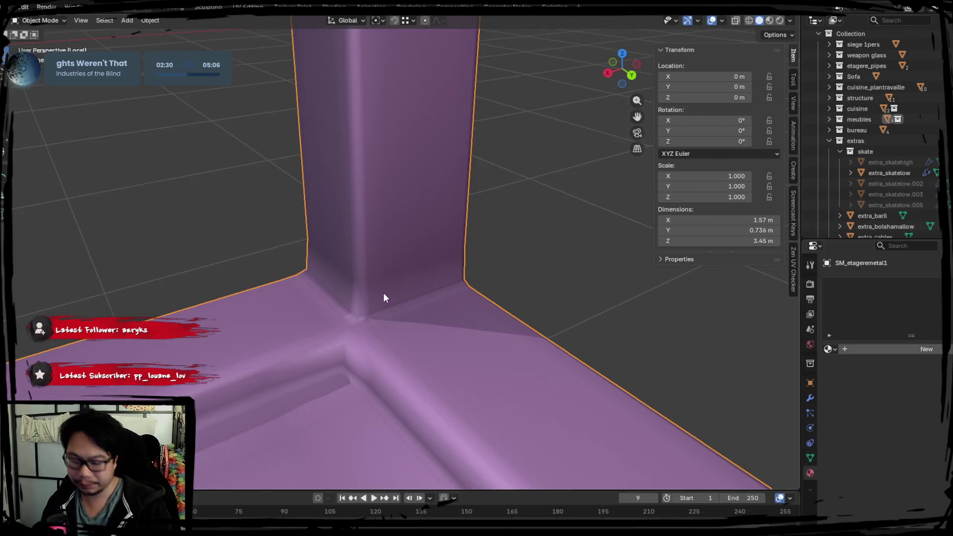
key("KP_Divide")
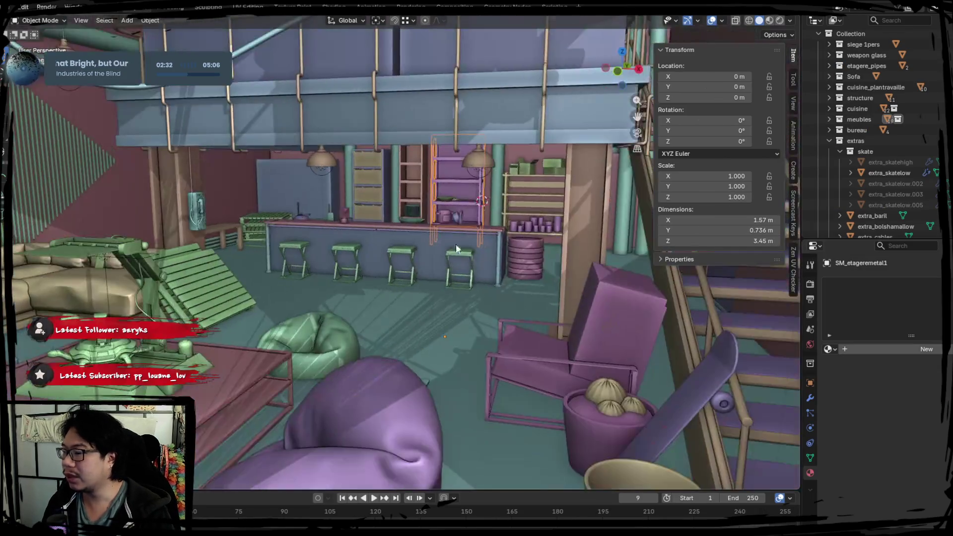
key("KP_Divide")
mouse_move(492, 252)
middle_mouse_down()
mouse_move(308, 281)
mouse_move(296, 267)
middle_mouse_up()
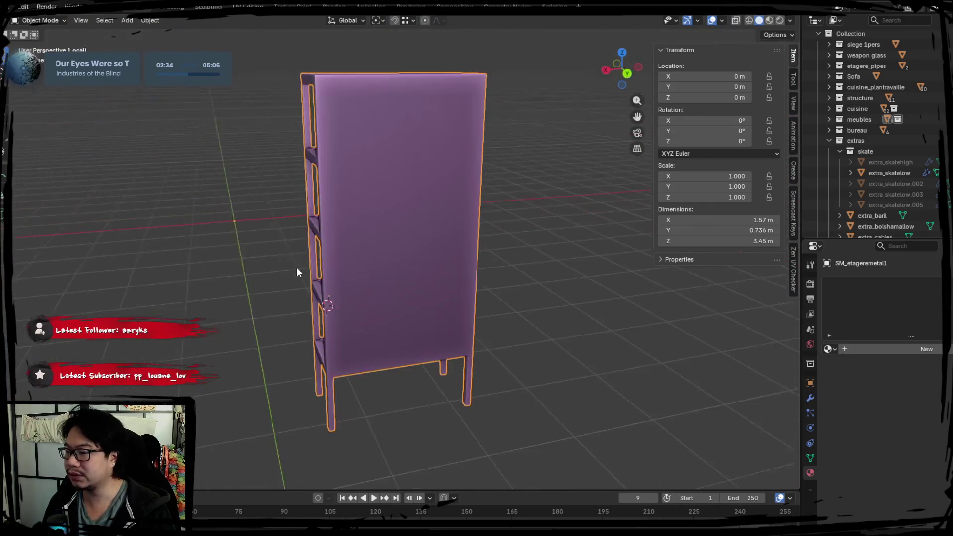
Choose an export format from File > Export, then view the shelf's open front
left_click(10, 7)
mouse_move(32, 165)
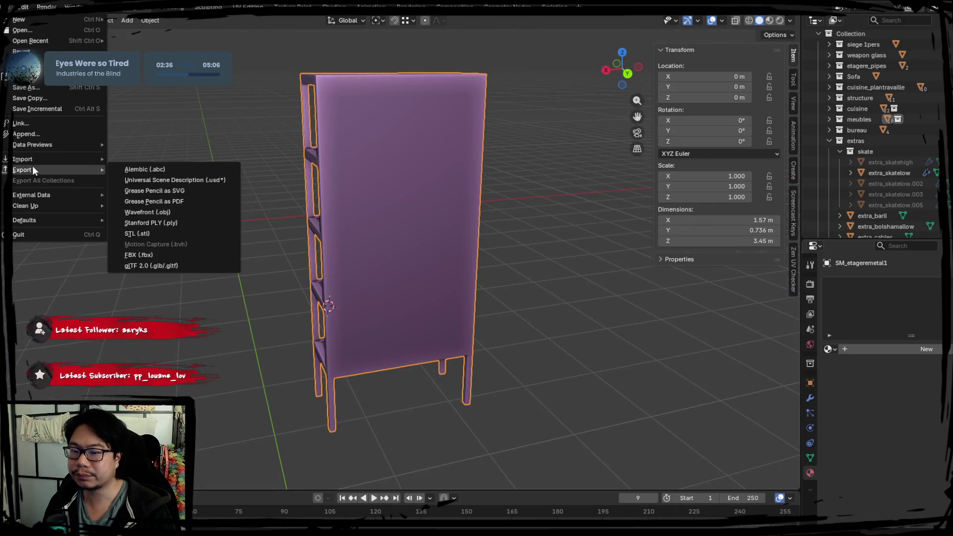
left_click(140, 251)
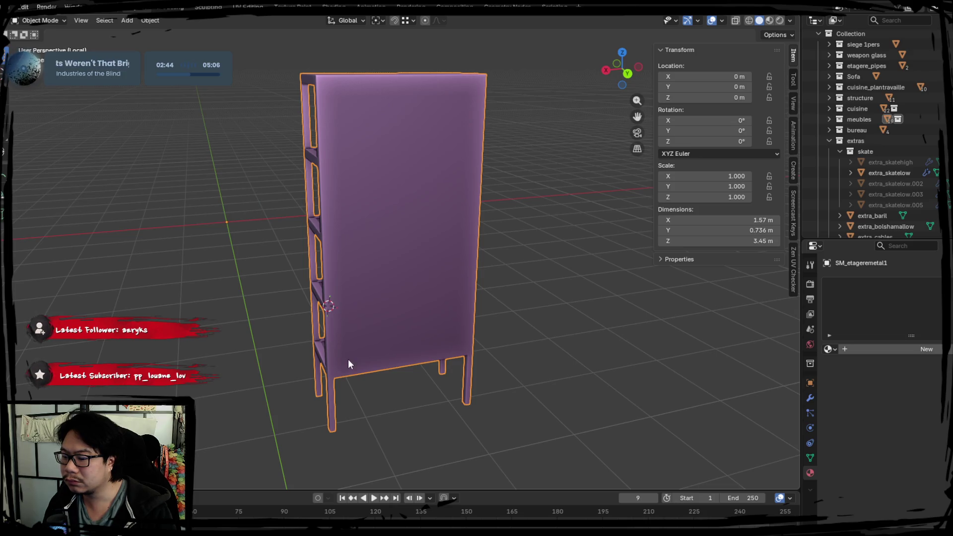
mouse_move(520, 444)
middle_mouse_down()
mouse_move(391, 302)
mouse_move(433, 301)
middle_mouse_up()
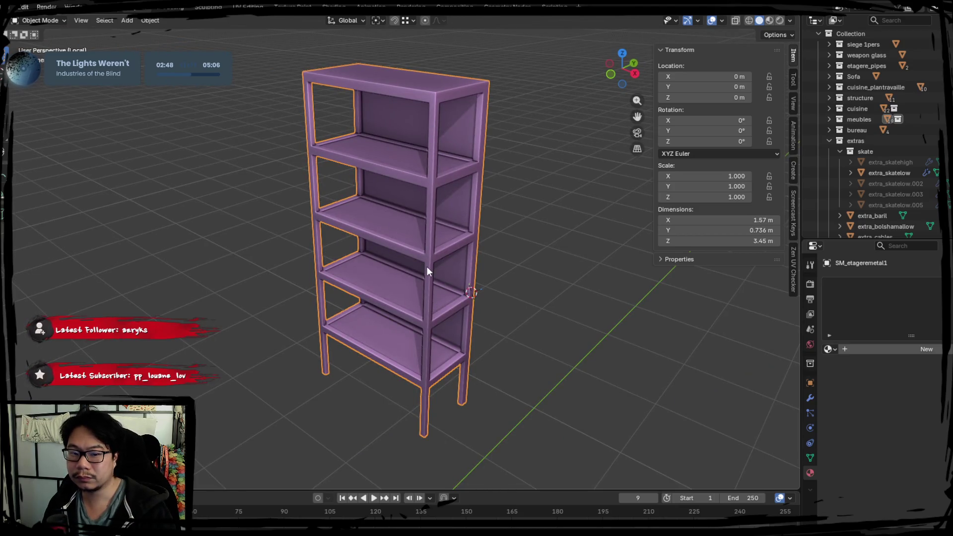
Duplicate the shelf in place, cancelling the move
middle_click_drag(432, 266, 428, 267, "shift")
key("grave")
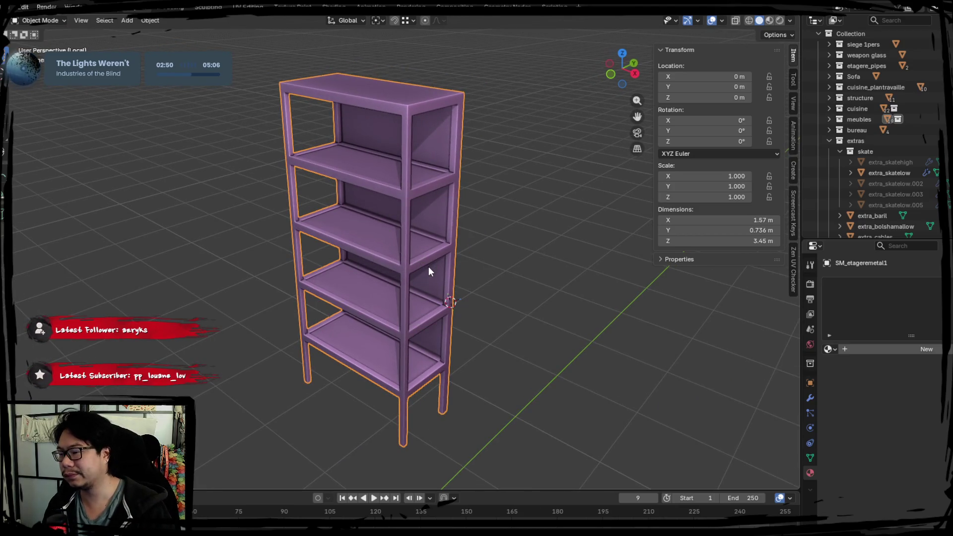
key("g")
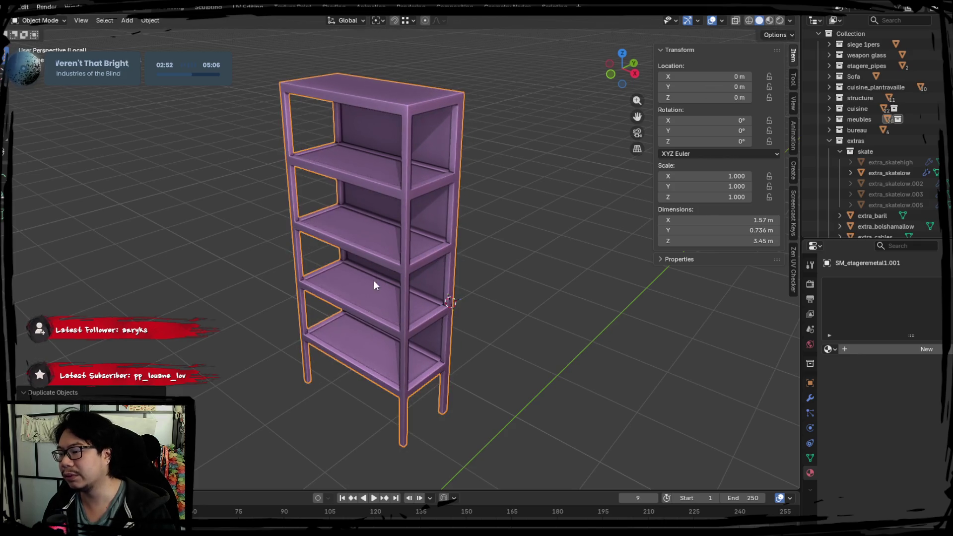
key("Escape")
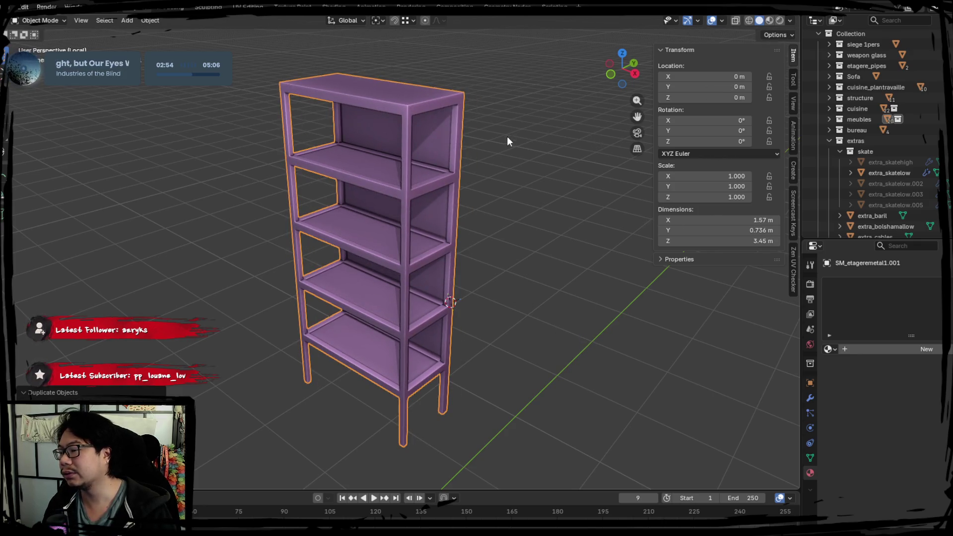
Rename the duplicated shelf to SM_etageremetal1high in the Outliner
left_click(828, 119)
double_click(872, 141)
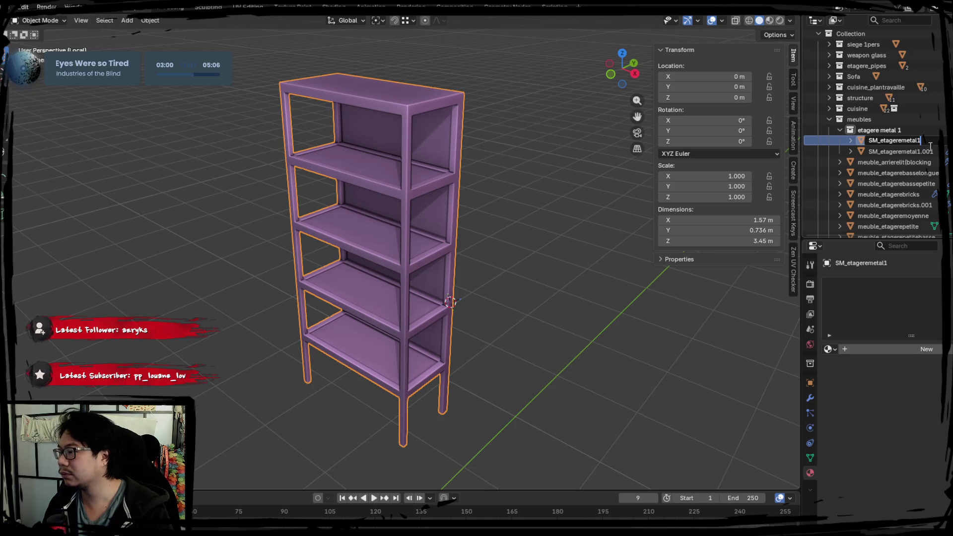
key("Return")
left_click(909, 151)
double_click(926, 152)
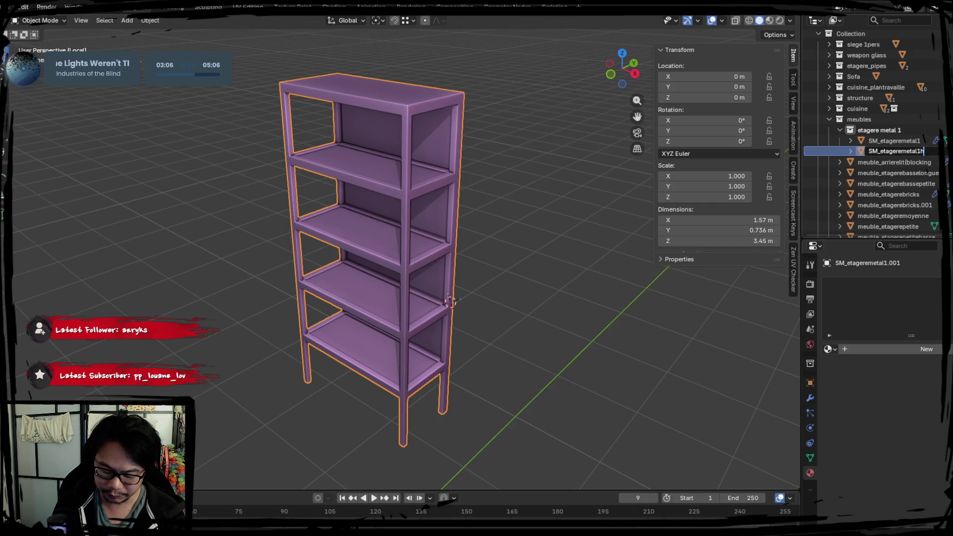
type("igh")
key("Return")
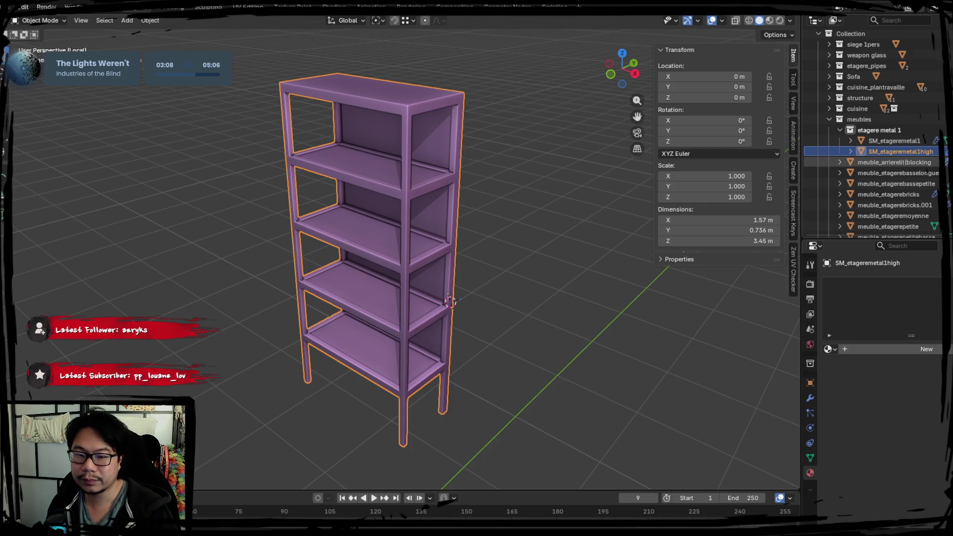
Select SM_etageremetal1high, leave it at the origin, and show the whole room again
left_click(498, 267)
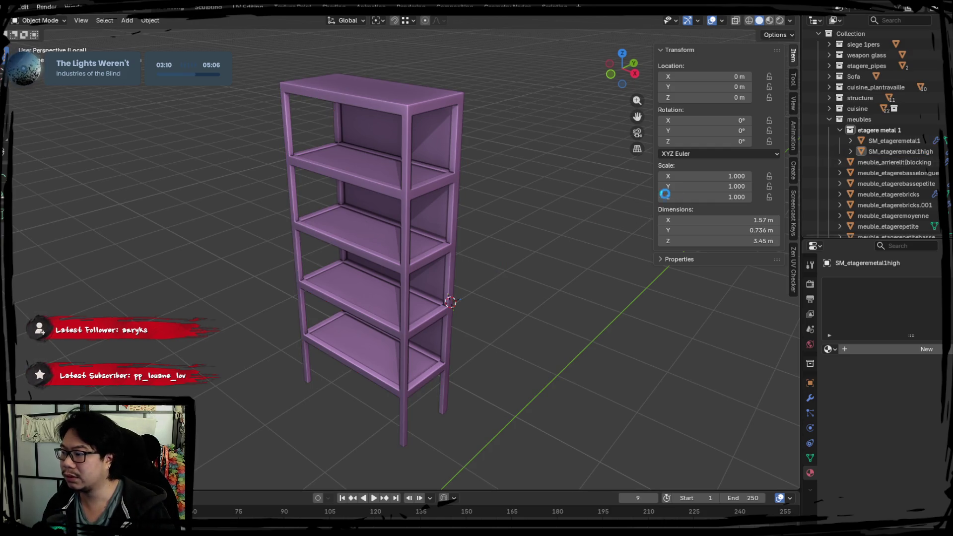
left_click(875, 154)
key("g")
key("Escape")
key("KP_Divide")
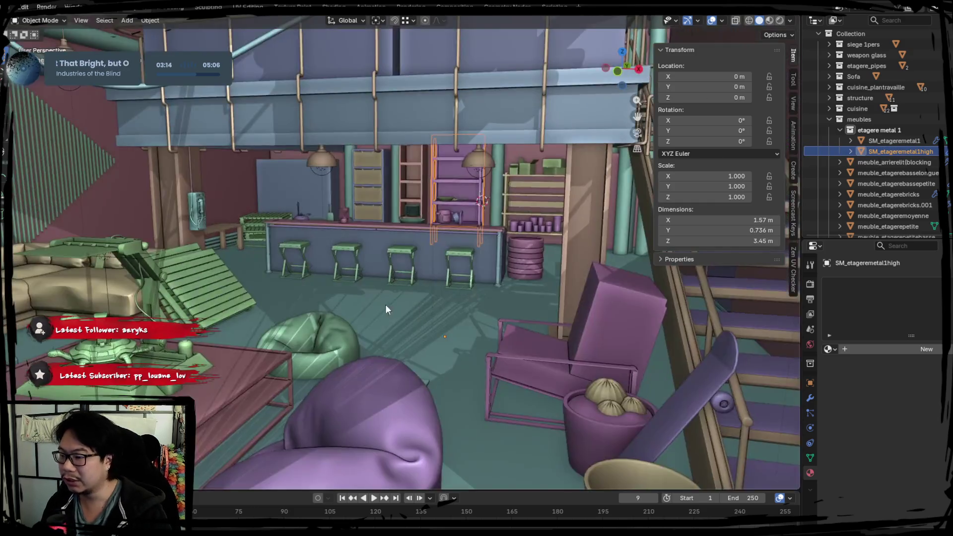
Isolate the high shelf in Edit Mode and select its top shelf faces
key("KP_Divide")
key("Tab")
middle_click_drag(442, 293, 404, 282)
scroll(403, 283, "up", 4)
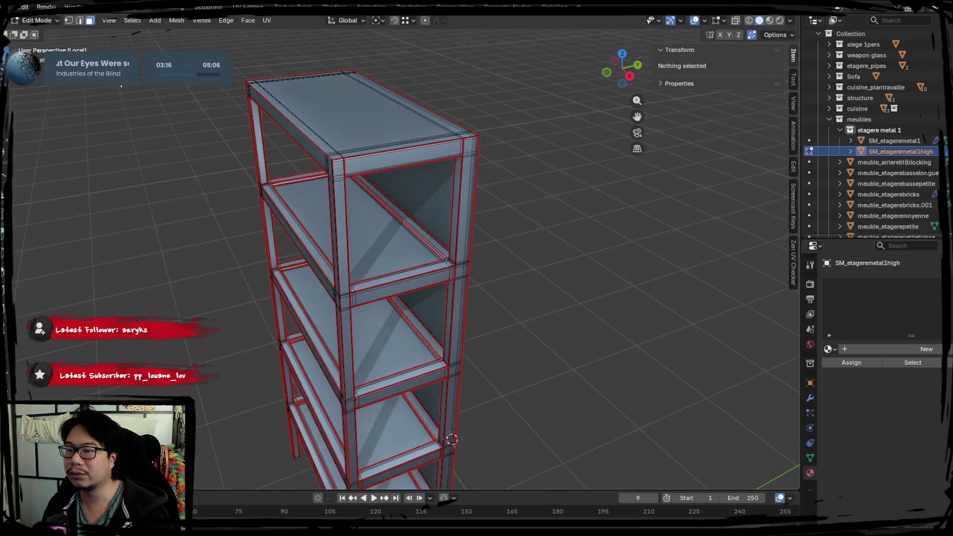
left_click(389, 238)
left_click(403, 360, "shift")
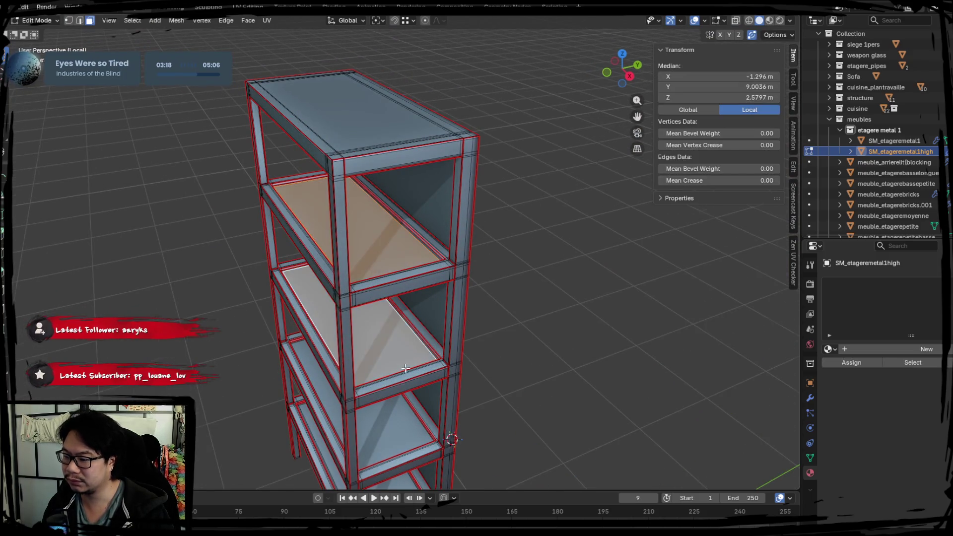
scroll(363, 329, "down", 4, "shift")
left_click(362, 329, "shift")
Select the remaining shelf faces and separate them into a new object
mouse_move(362, 329)
middle_mouse_down()
mouse_move(400, 244)
mouse_move(369, 326)
mouse_move(389, 245)
mouse_move(350, 266)
mouse_move(351, 308)
middle_mouse_up()
left_click(351, 266, "shift")
left_click(328, 257, "shift")
middle_click_drag(328, 257, 336, 245)
left_click(329, 149, "shift")
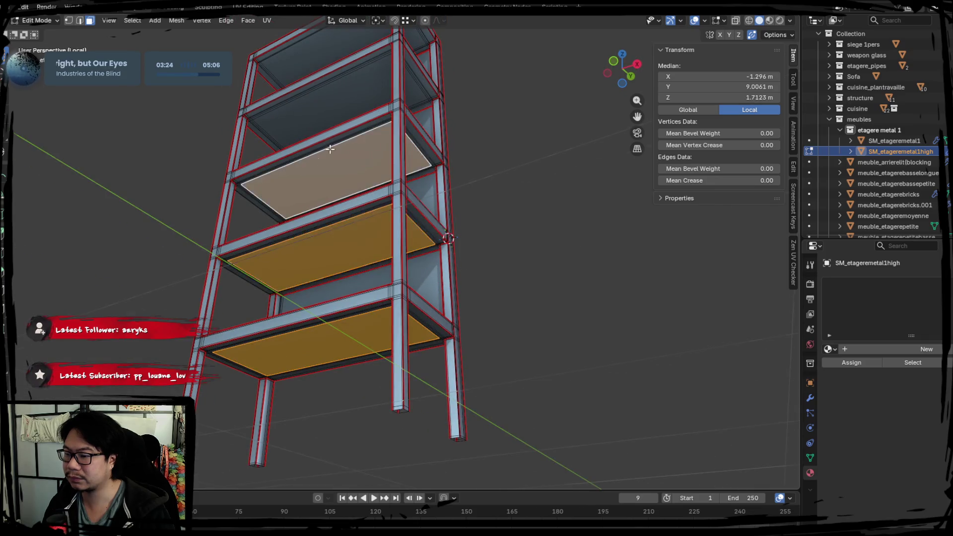
middle_click_drag(329, 149, 323, 164)
left_click(323, 164, "shift")
left_click(322, 120, "shift")
middle_click_drag(322, 120, 315, 198)
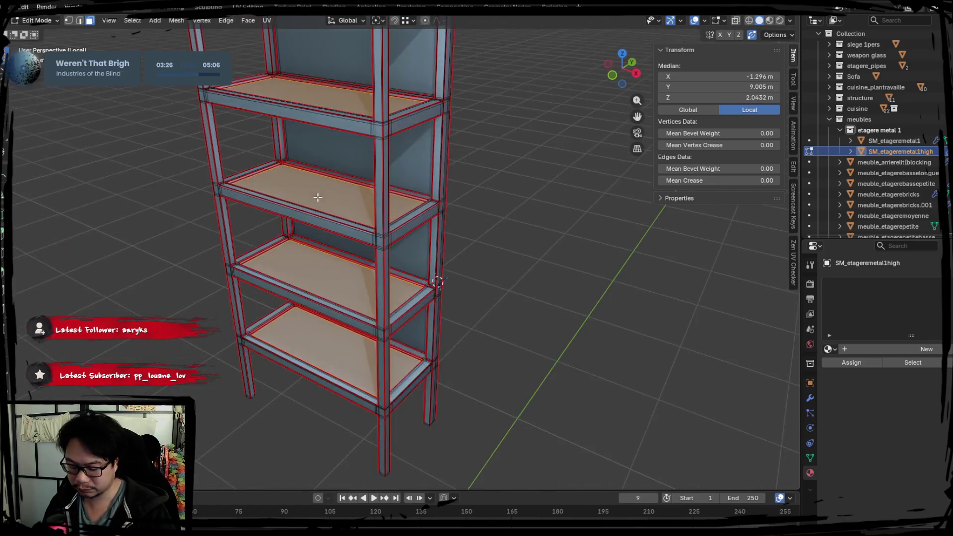
key("p")
left_click(315, 198)
key("Tab")
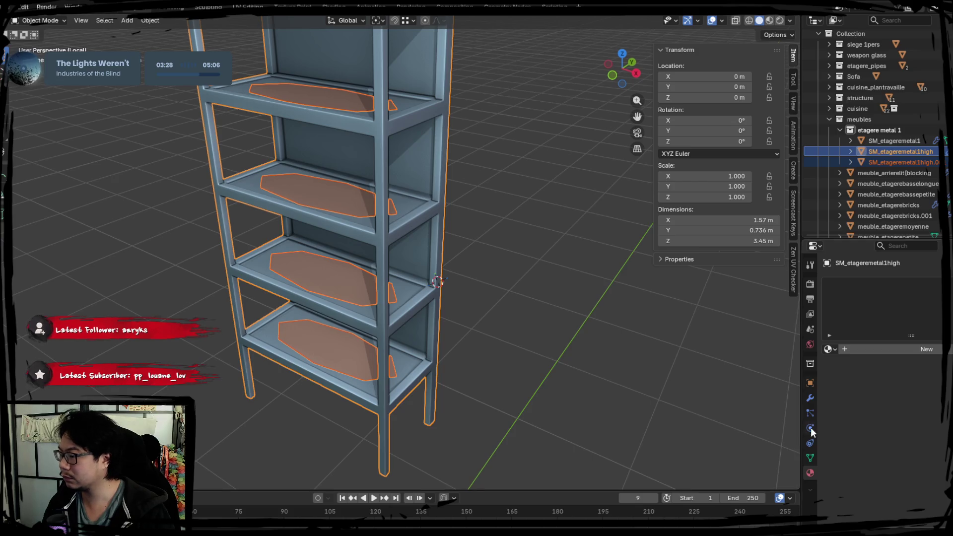
Try removing the Subdivision modifier from the frame, undo, then remove it from the shelf plates
left_click(810, 382)
left_click(809, 397)
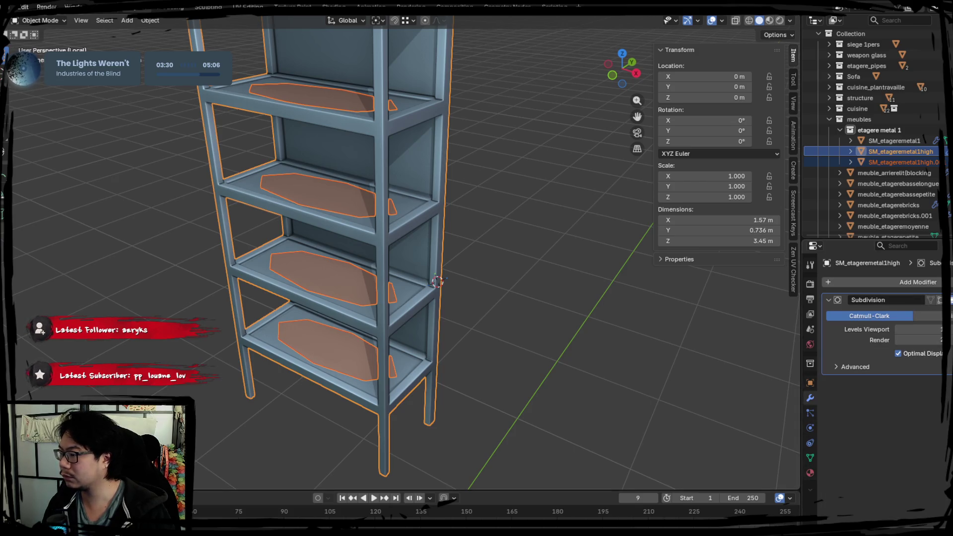
middle_click_drag(629, 258, 501, 251)
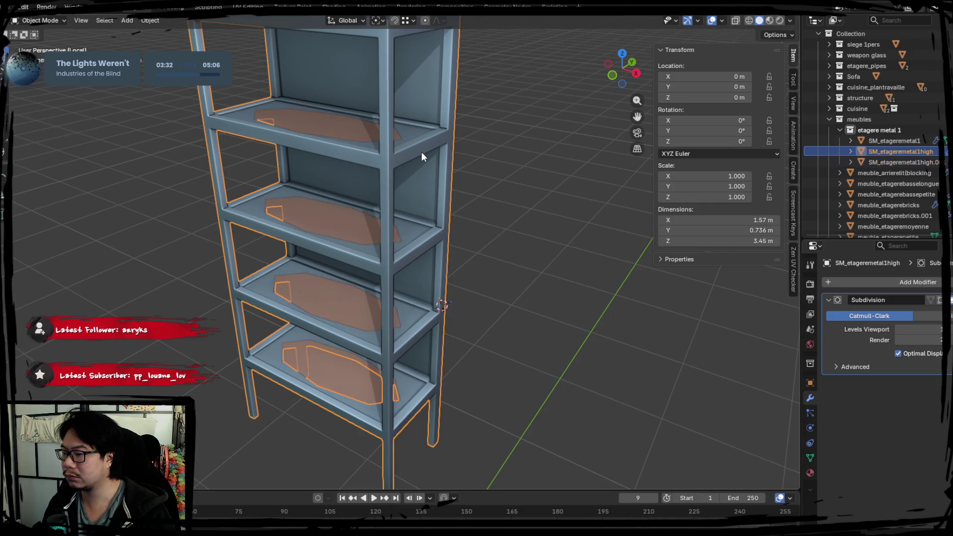
key("ctrl+x")
middle_click_drag(472, 264, 495, 277)
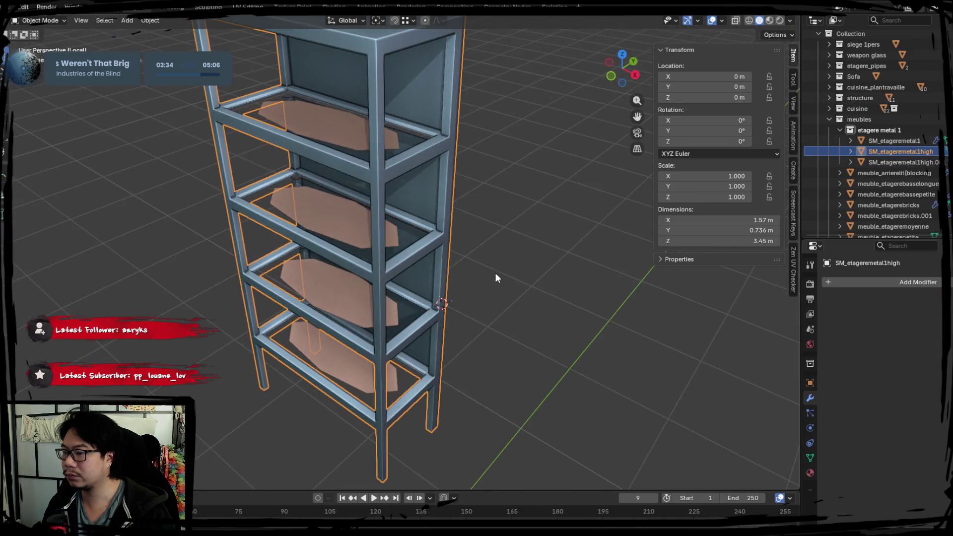
key("ctrl+z")
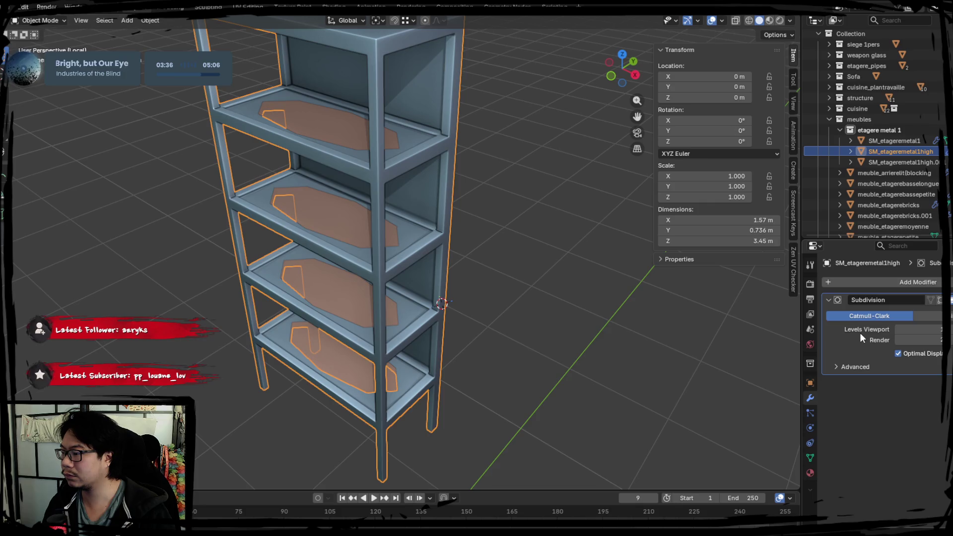
left_click(504, 244)
left_click(377, 168)
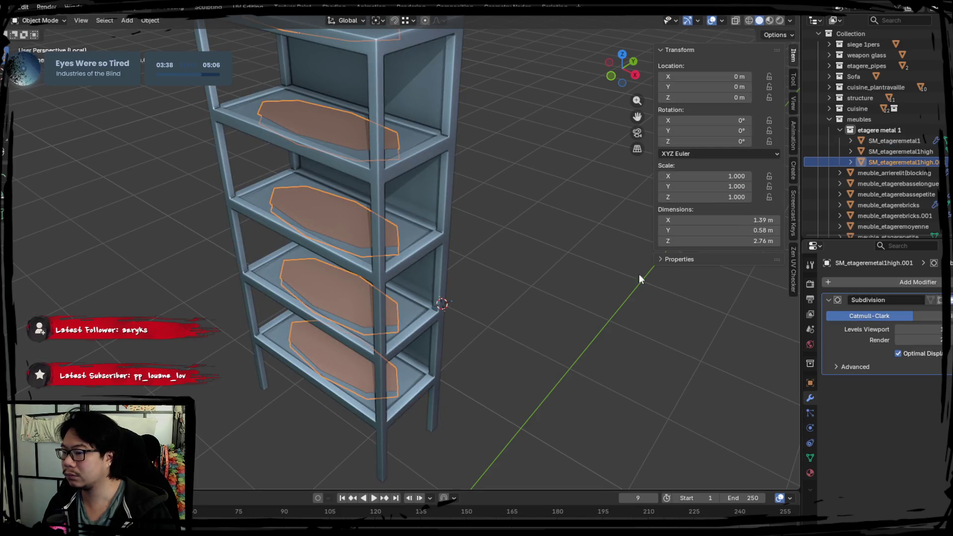
key("ctrl+x")
middle_click_drag(398, 257, 439, 258)
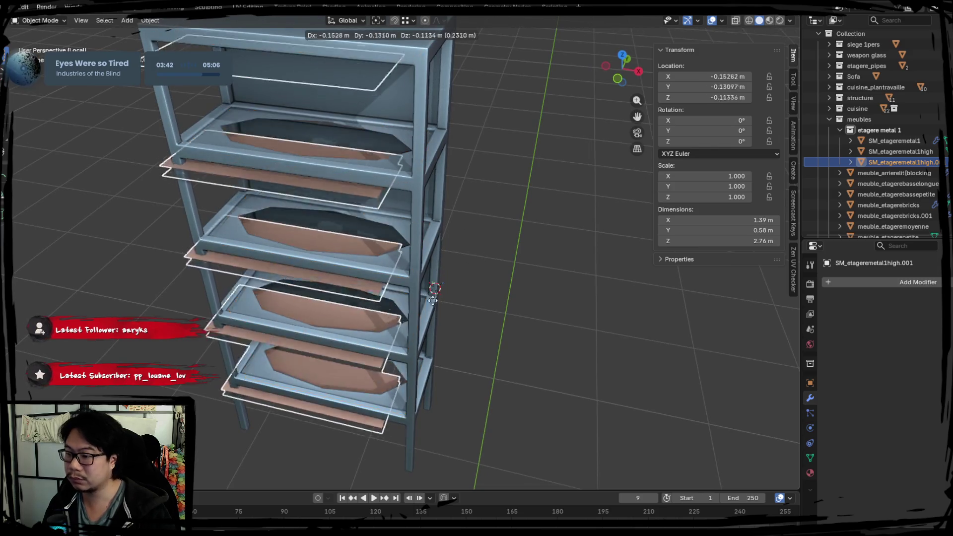
Join the shelf plates back into the frame, apply its Subdivision modifier, and separate the shelves again
left_click(397, 183, "shift")
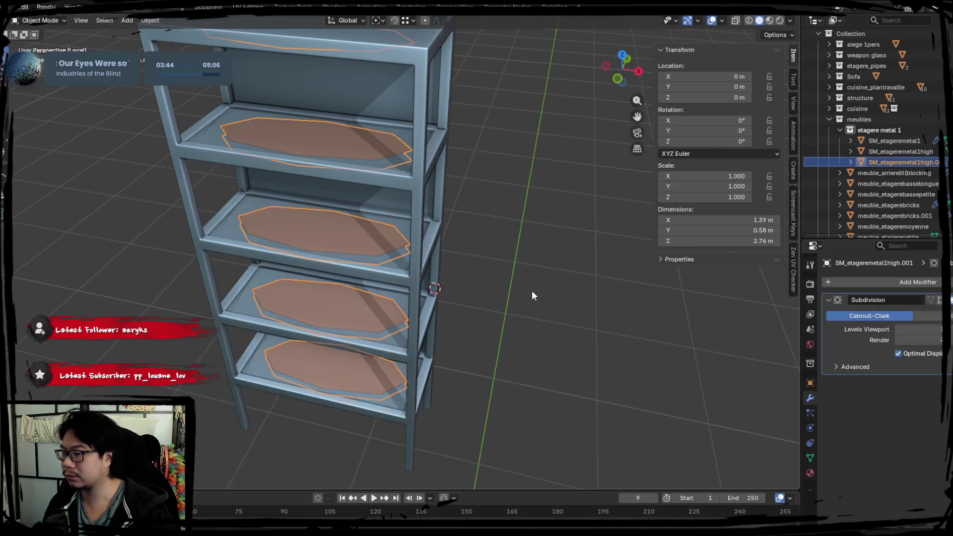
key("ctrl+j")
key("Tab")
key("a")
key("Tab")
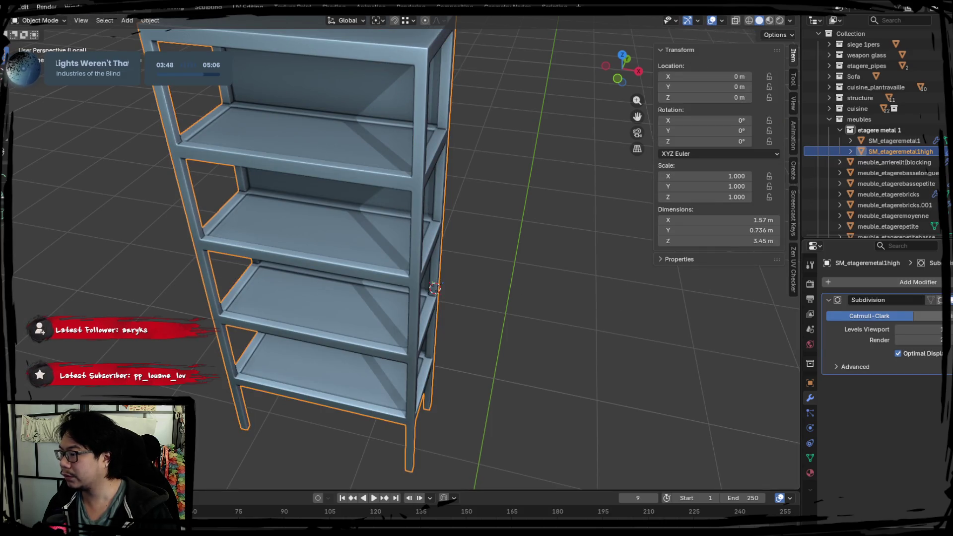
key("ctrl+a")
middle_click_drag(571, 297, 504, 276)
key("Tab")
key("Tab")
mouse_move(394, 233)
middle_mouse_down()
mouse_move(445, 257)
mouse_move(397, 224)
middle_mouse_up()
key("Tab")
Select the separated shelves object, then make the metal frame active again
key("Tab")
key("Tab")
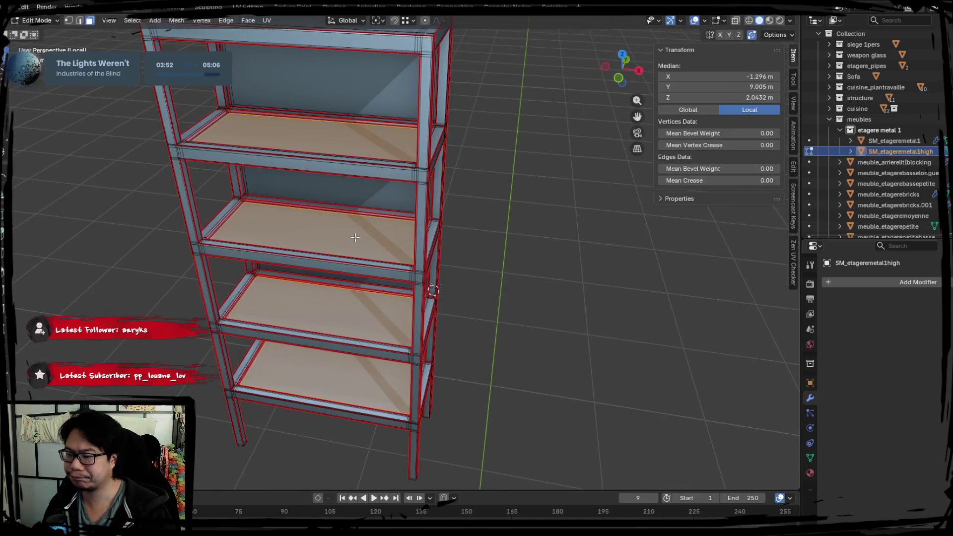
mouse_move(382, 270)
middle_mouse_down()
mouse_move(387, 226)
mouse_move(377, 243)
middle_mouse_up()
key("p")
left_click(387, 227)
key("Tab")
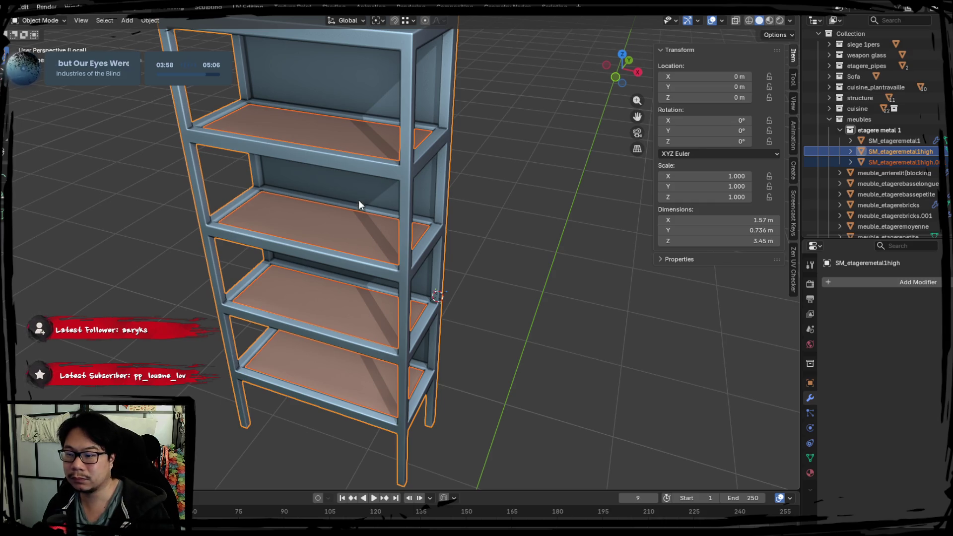
middle_click_drag(375, 155, 376, 206)
left_click(373, 215)
key("g")
right_click(380, 291)
middle_click_drag(394, 275, 398, 237)
left_click(398, 236)
Refine the shelf face selection on the frame and separate it into its own object
key("Tab")
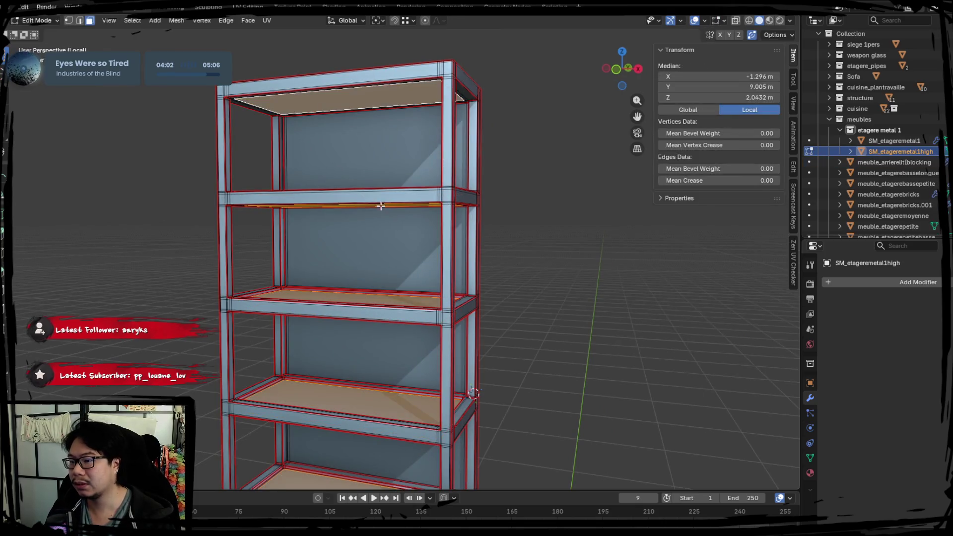
middle_click_drag(375, 183, 323, 121)
left_click(323, 121)
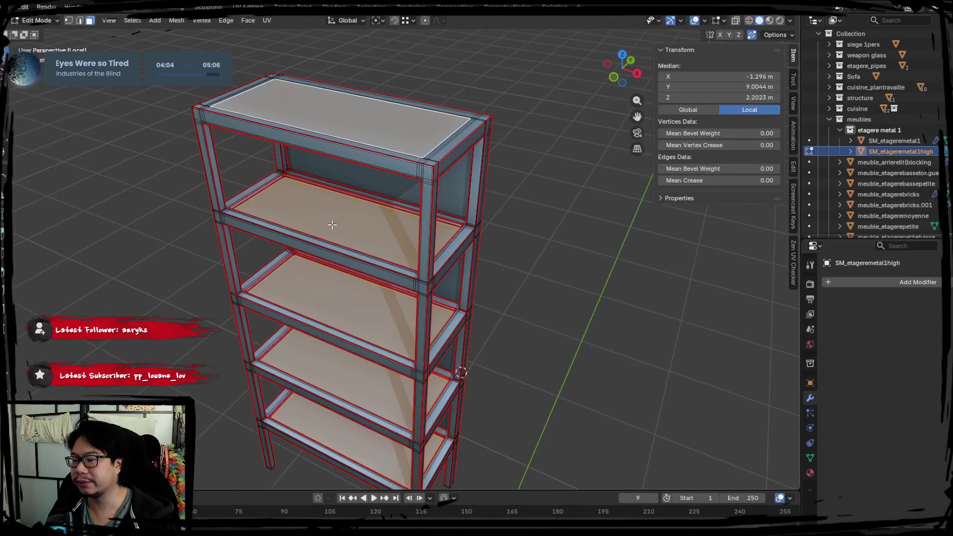
middle_click_drag(330, 226, 336, 210)
key("p")
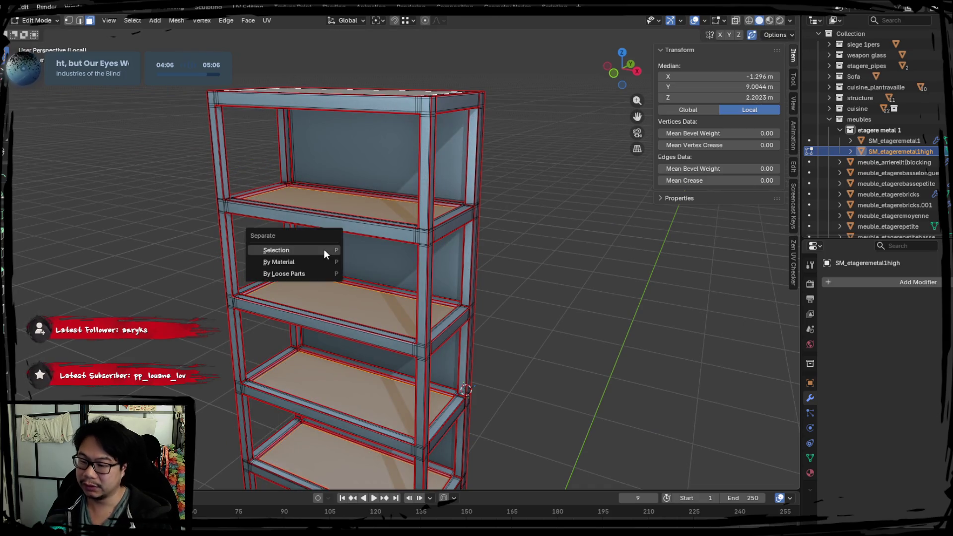
left_click(324, 249)
key("Tab")
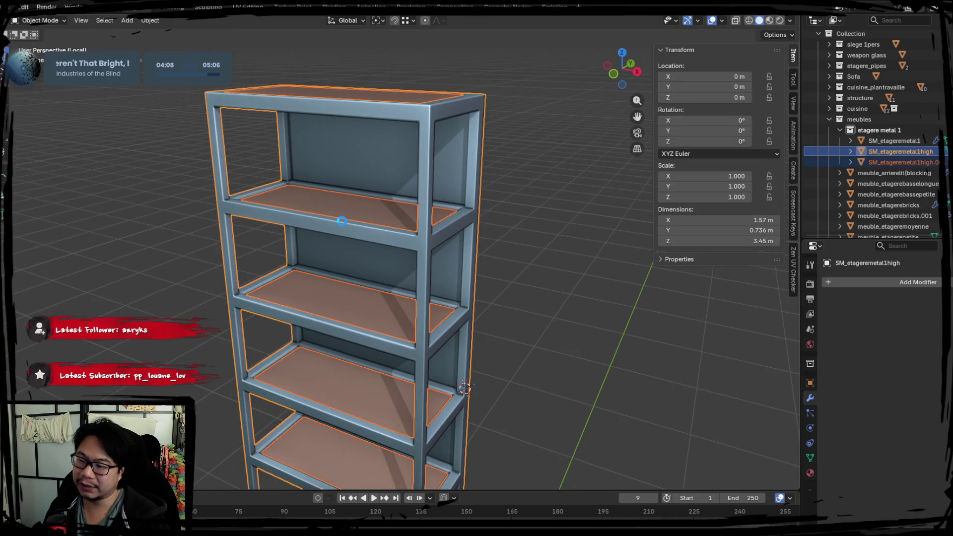
left_click(418, 203)
middle_click_drag(418, 203, 381, 232)
key("Tab")
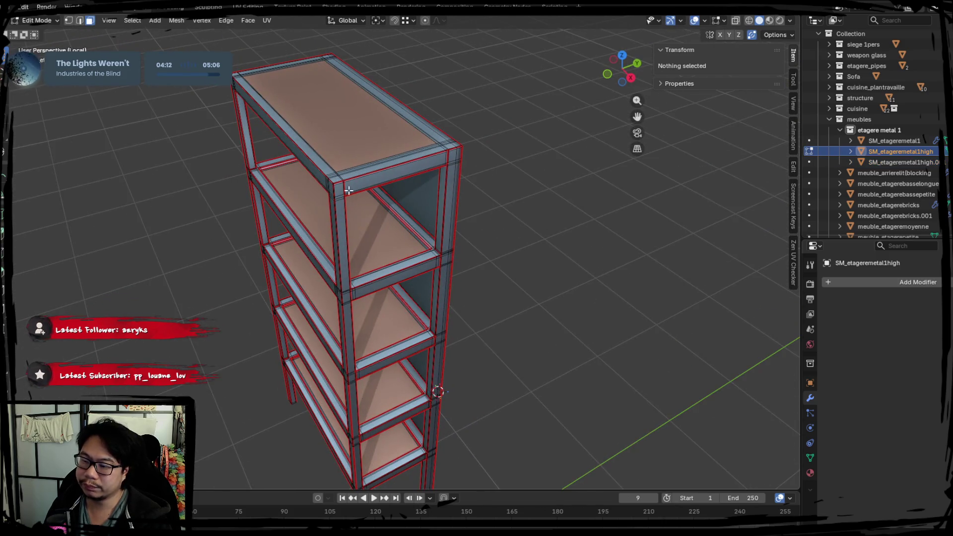
Select face loops along the frame's front beams and vertical posts
left_click(346, 190, "alt")
left_click(344, 191, "alt")
middle_click_drag(343, 191, 385, 212)
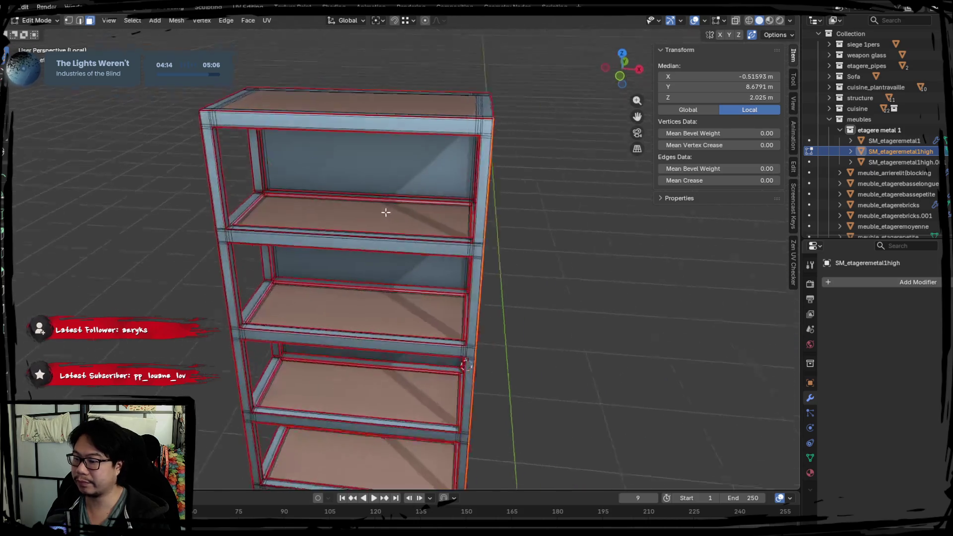
left_click(489, 128, "alt+shift")
mouse_move(490, 128)
middle_mouse_down()
mouse_move(263, 238)
mouse_move(400, 138)
middle_mouse_up()
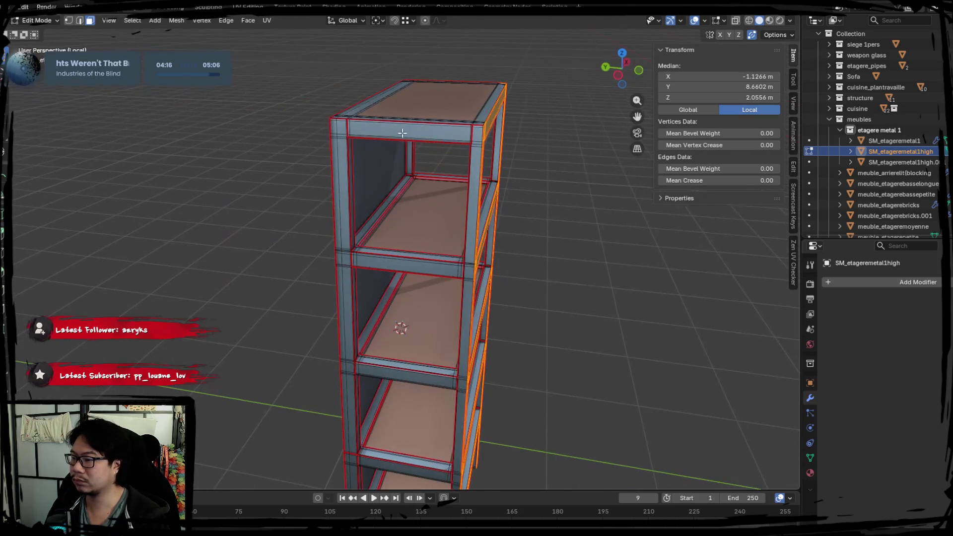
left_click(402, 132, "alt+shift")
left_click(331, 130, "alt+shift")
middle_click_drag(330, 131, 397, 199)
mouse_move(442, 151)
middle_mouse_down()
mouse_move(300, 217)
mouse_move(389, 196)
mouse_move(385, 172)
middle_mouse_up()
left_click(389, 145, "alt+shift")
left_click(326, 100, "alt+shift")
middle_click_drag(326, 99, 353, 223)
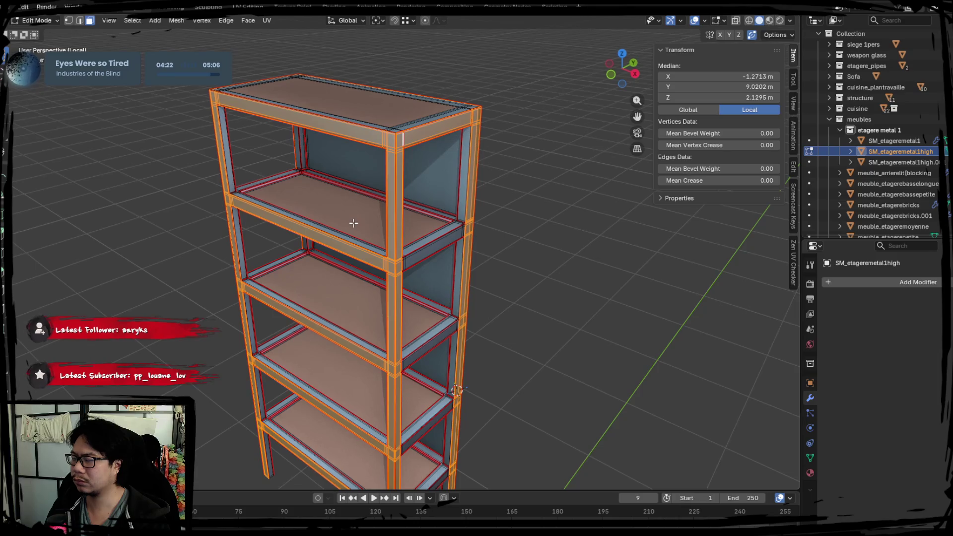
scroll(353, 224, "up", 1)
middle_click_drag(446, 253, 444, 244)
Reselect the front post loop plus the top and shelf beam loops
left_click(299, 169)
middle_click_drag(299, 169, 306, 180)
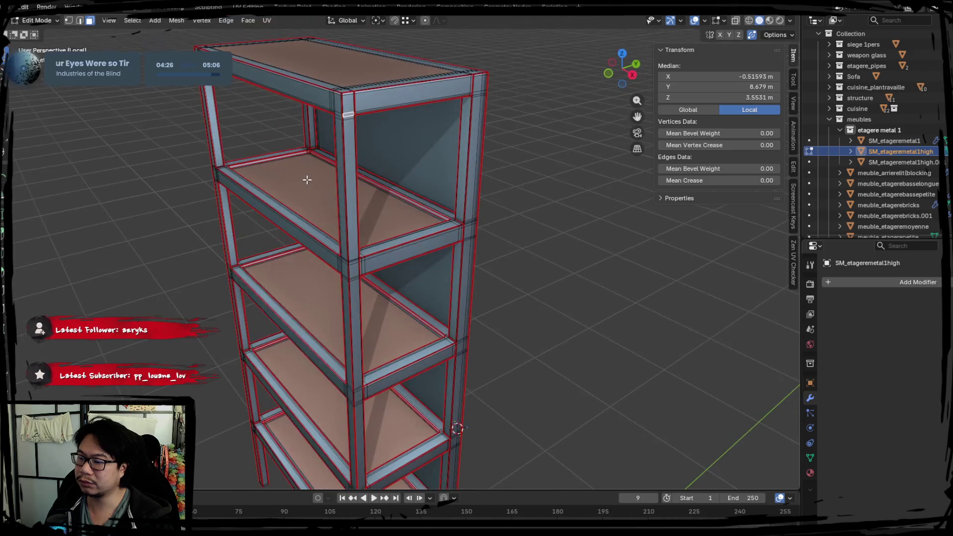
left_click(346, 105, "alt+shift")
left_click(340, 111, "alt+shift")
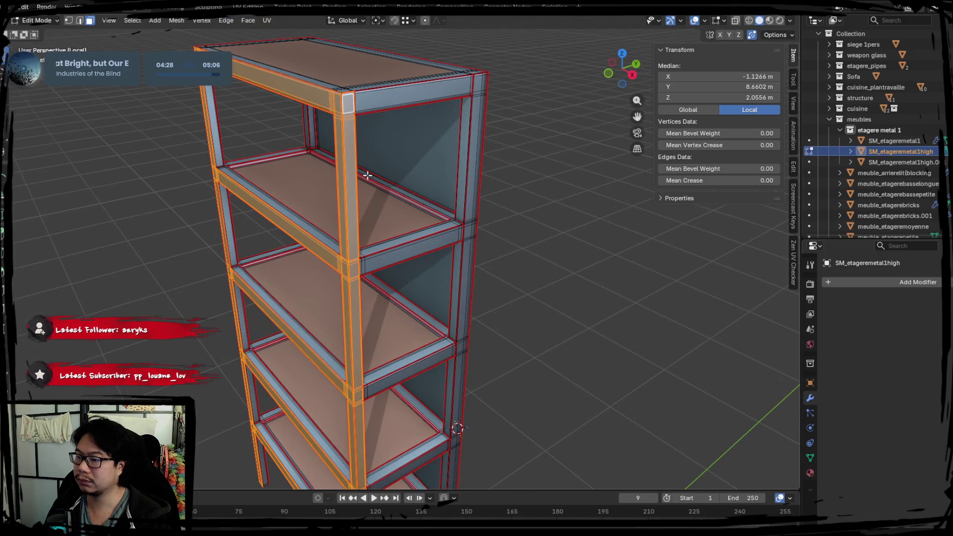
scroll(368, 175, "up", 2)
key("Tab")
key("Tab")
scroll(436, 171, "up", 3)
left_click(429, 218)
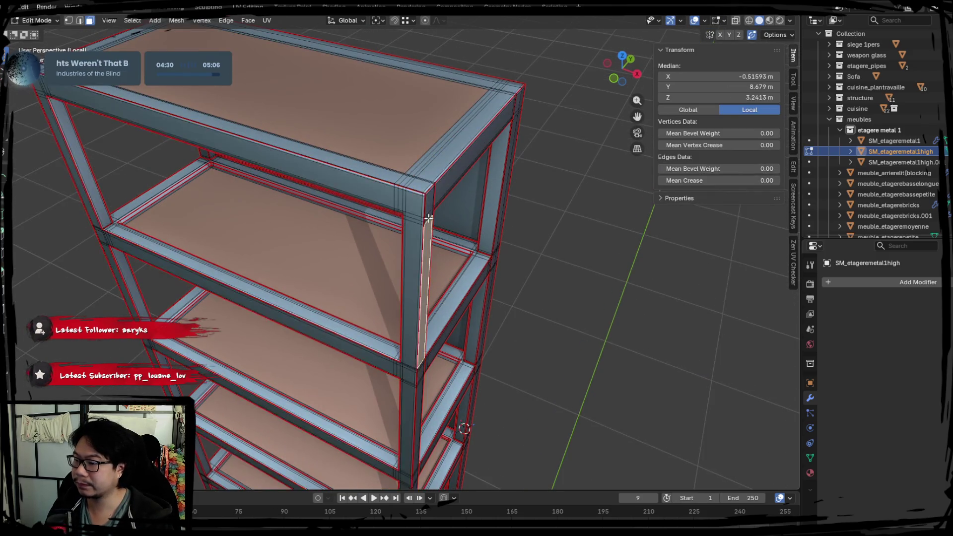
scroll(428, 219, "up", 4)
Switch to edge select and pick the edge path along the post
left_click(79, 21)
left_click(354, 190)
mouse_move(354, 190)
middle_mouse_down()
mouse_move(462, 121)
mouse_move(426, 210)
middle_mouse_up()
left_click(462, 90, "ctrl")
scroll(407, 287, "down", 3)
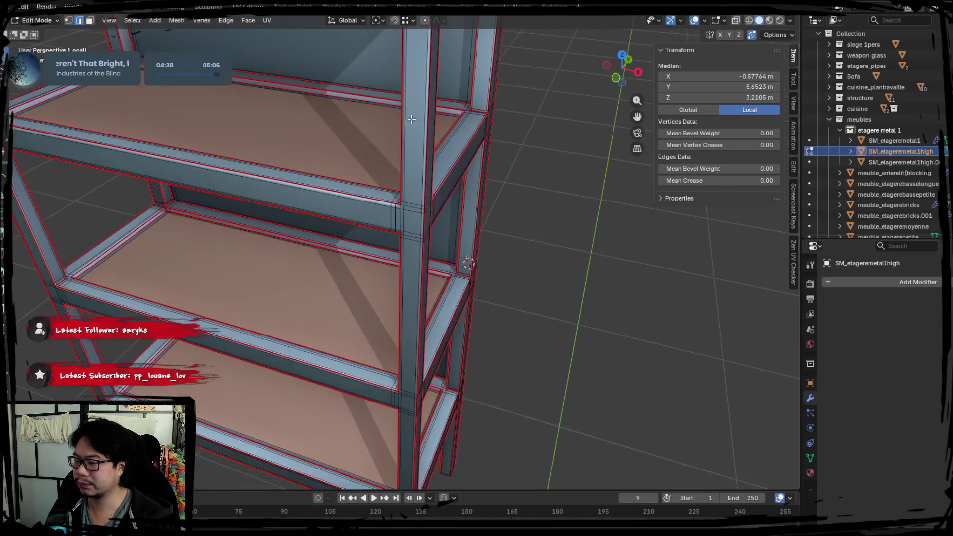
scroll(398, 158, "up", 3, "shift")
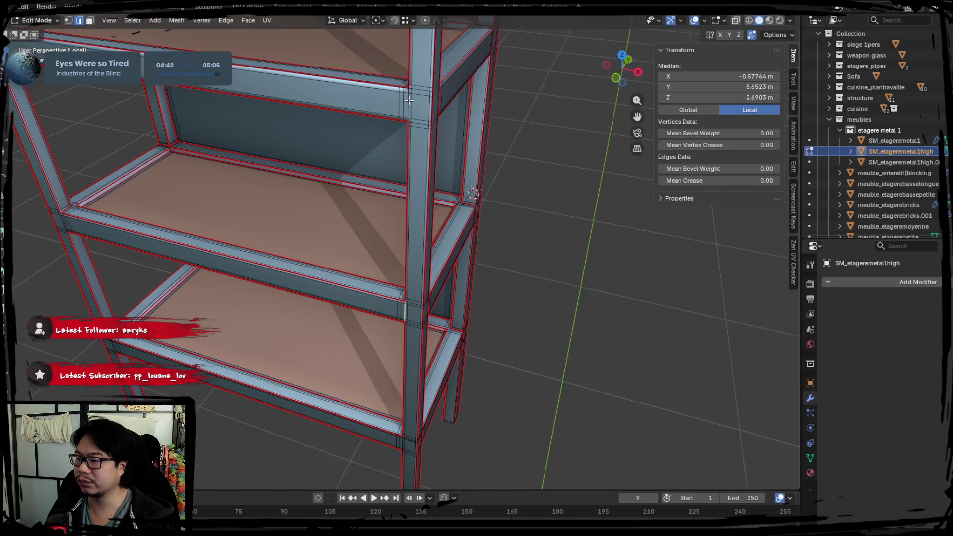
mouse_move(418, 112)
middle_mouse_down()
mouse_move(372, 97)
mouse_move(321, 225)
mouse_move(432, 278)
mouse_move(357, 299)
mouse_move(435, 279)
middle_mouse_up()
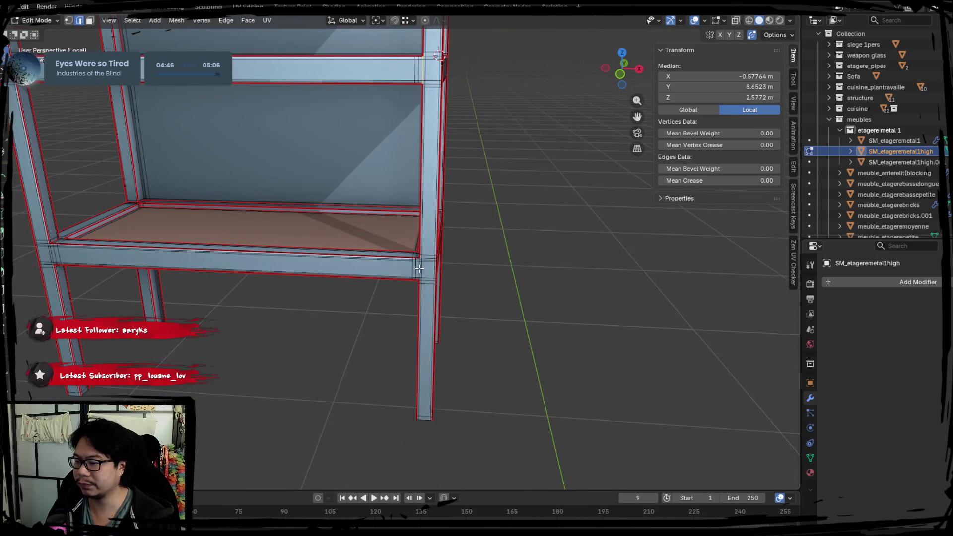
Zoom onto the shelf's outer corner and select the edge loop up the corner post
mouse_move(122, 224)
middle_mouse_down()
mouse_move(447, 314)
mouse_move(417, 149)
mouse_move(386, 226)
middle_mouse_up()
scroll(452, 322, "up", 3)
left_click(407, 159, "shift")
mouse_move(395, 162)
middle_mouse_down("shift")
mouse_move(389, 242)
mouse_move(366, 236)
middle_mouse_up("shift")
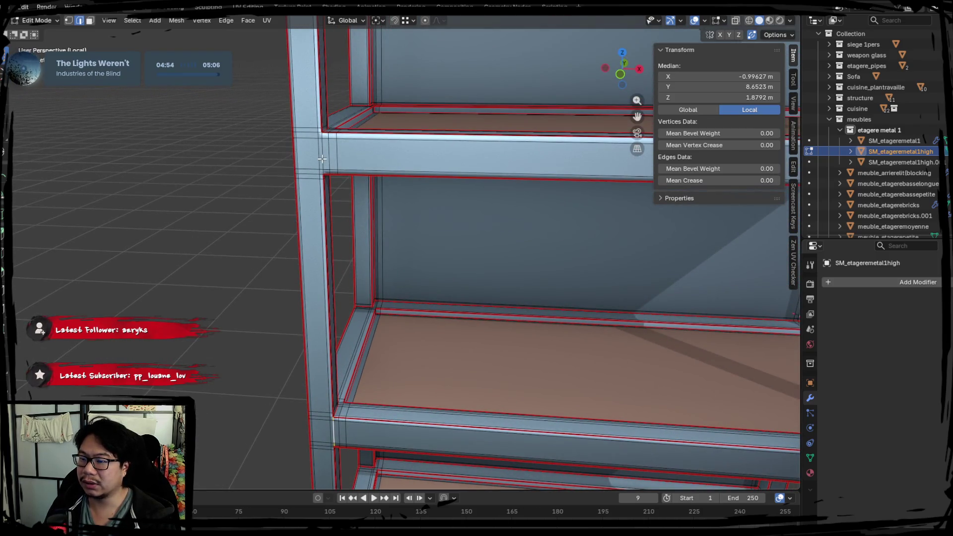
mouse_move(327, 149)
middle_mouse_down("shift")
mouse_move(315, 195)
mouse_move(310, 185)
middle_mouse_up("shift")
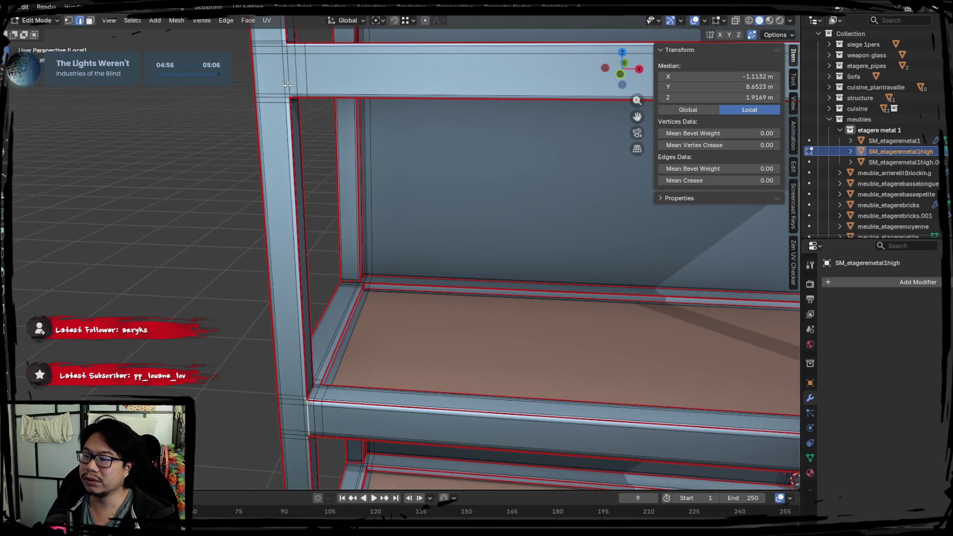
mouse_move(288, 81)
middle_mouse_down("shift")
mouse_move(254, 109)
mouse_move(282, 241)
middle_mouse_up("shift")
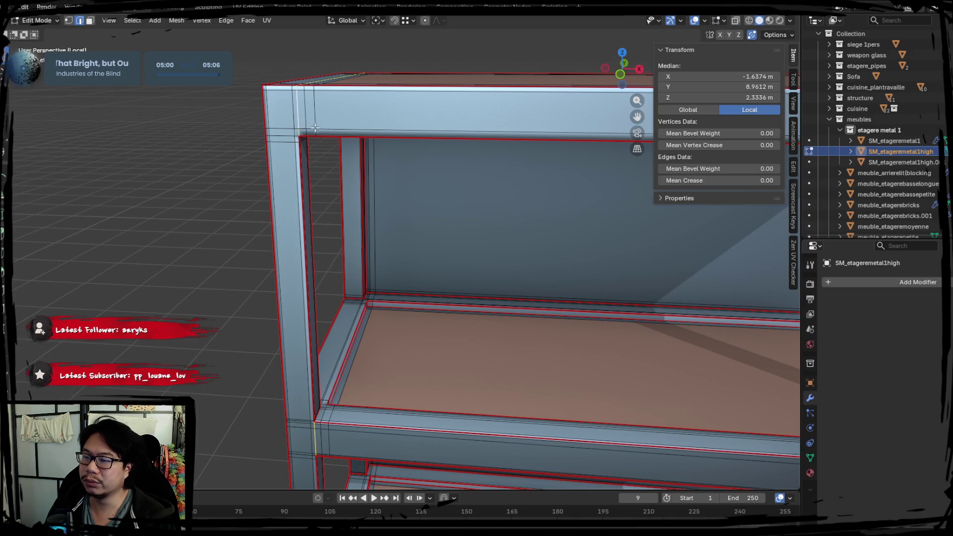
middle_click_drag(294, 110, 294, 198)
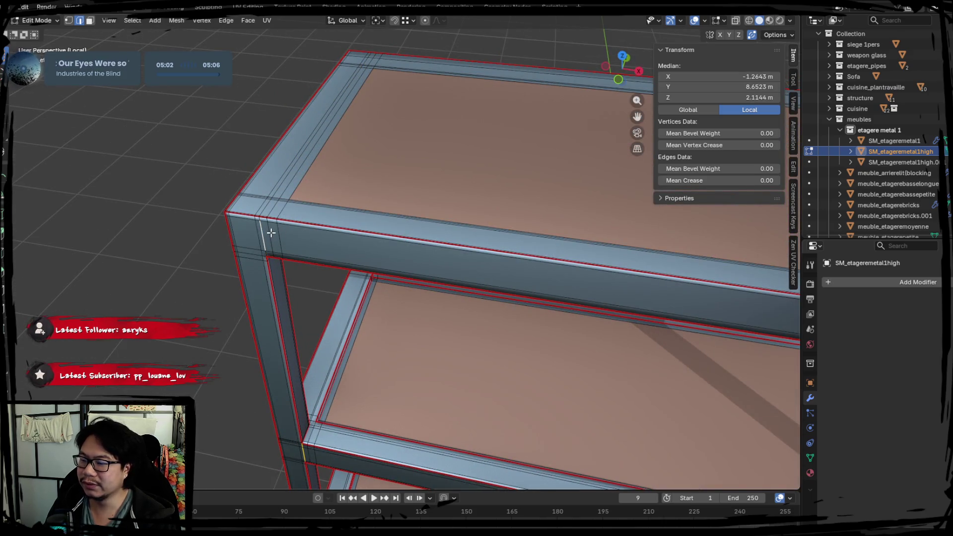
mouse_move(270, 233)
middle_mouse_down("shift")
mouse_move(304, 227)
mouse_move(538, 270)
middle_mouse_up("shift")
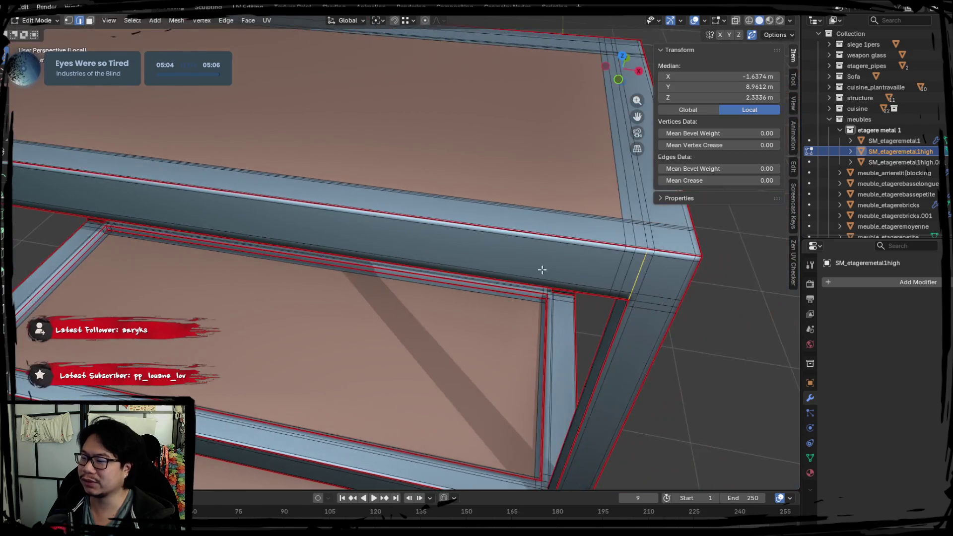
left_click(440, 240, "alt")
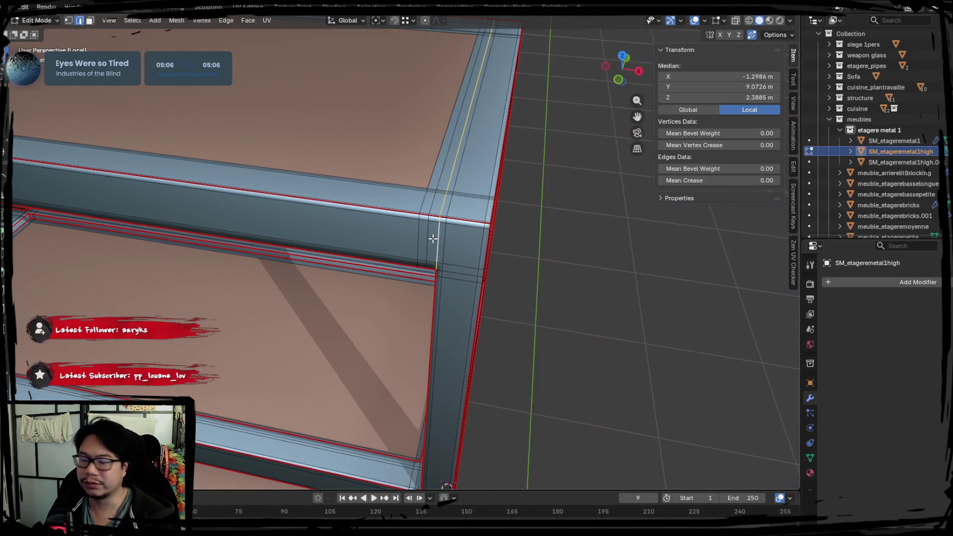
Leave Edit Mode and make the other high-poly shelf piece active
right_click(432, 239)
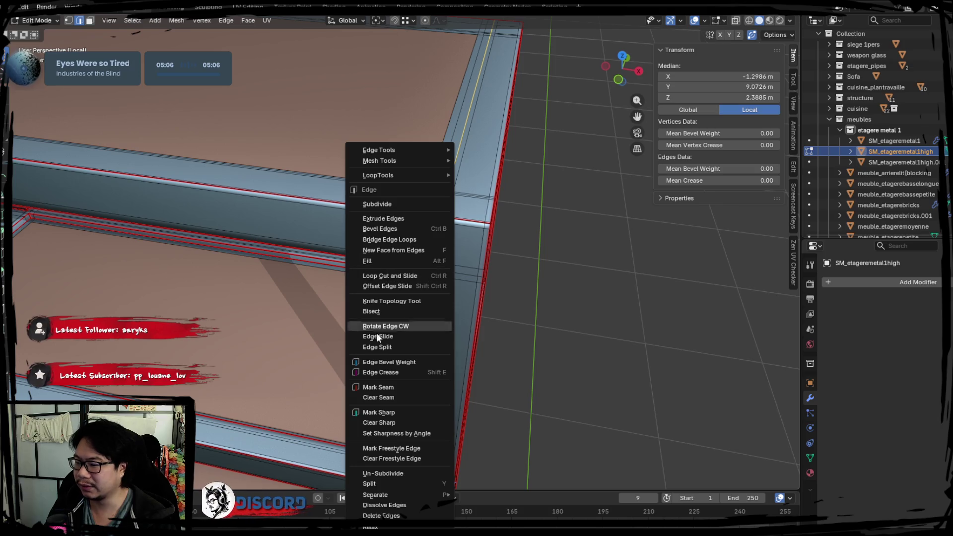
left_click(374, 385)
key("Tab")
left_click(362, 171)
right_click(314, 353)
left_click(312, 352)
scroll(296, 222, "down", 5)
Join both high-poly shelf pieces into one mesh, check it, then select SM_etageremetal1
left_click(301, 205)
left_click(255, 344, "shift")
right_click(257, 341)
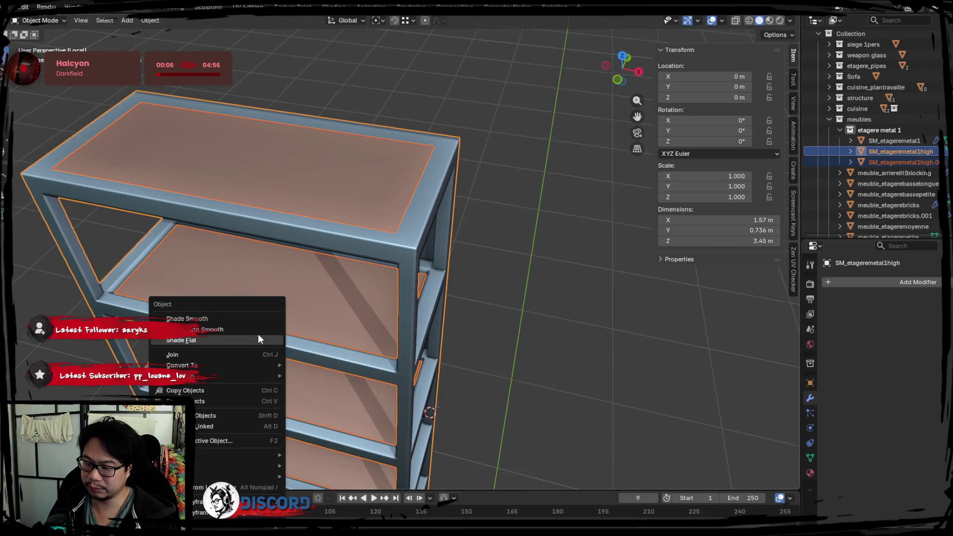
left_click(218, 353)
key("Tab")
key("Tab")
key("Tab")
key("Tab")
key("Tab")
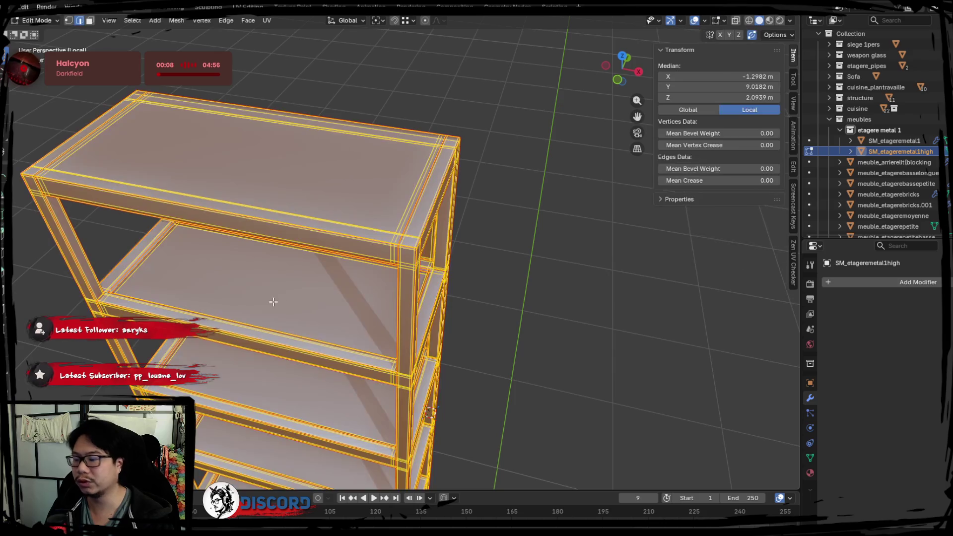
left_click(279, 293, "shift")
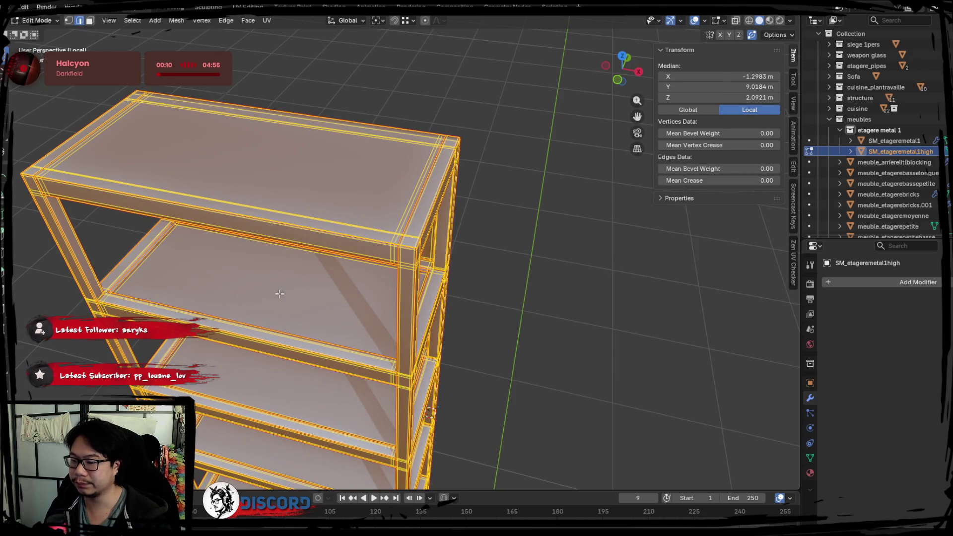
key("Tab")
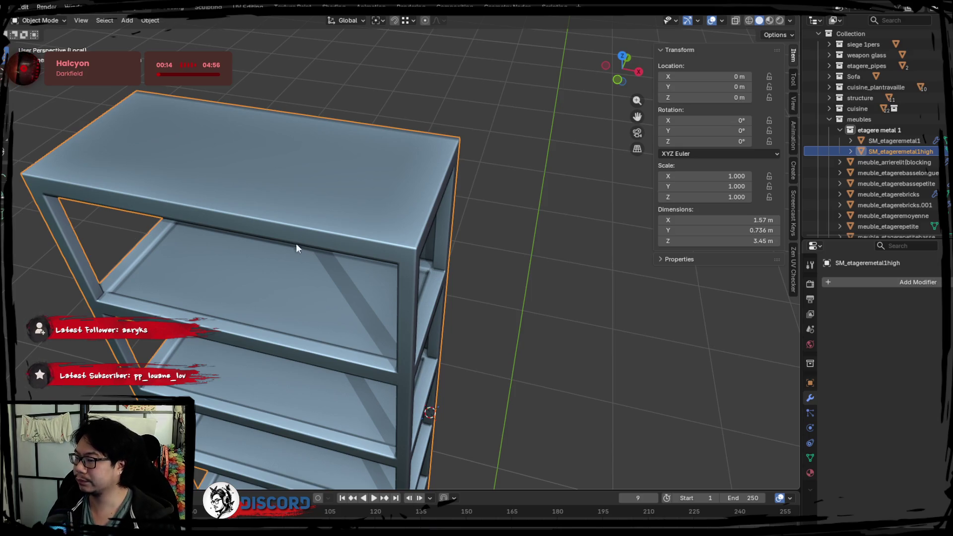
left_click(888, 141)
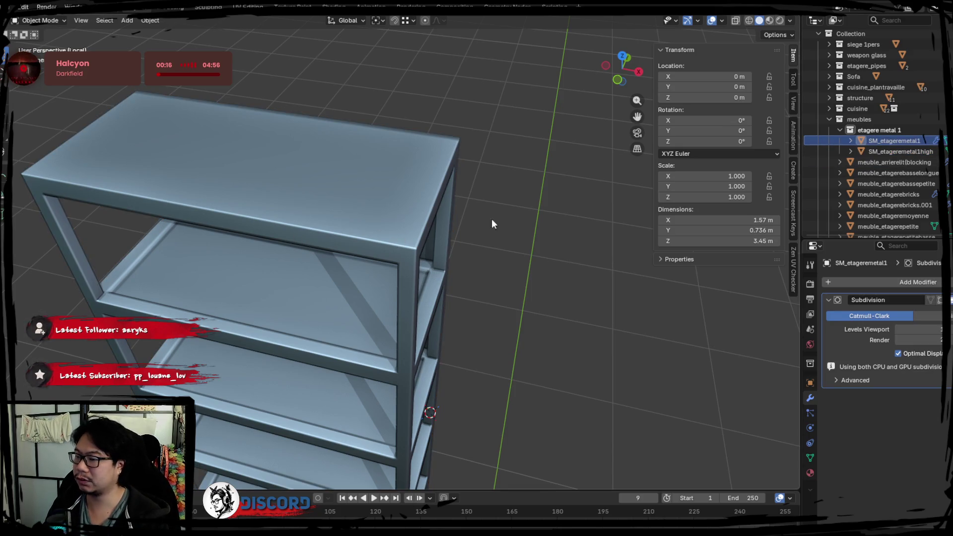
Delete SM_etageremetal1 and rename SM_etageremetal1high to SM_etageremetal1
key("Delete")
left_click(892, 144)
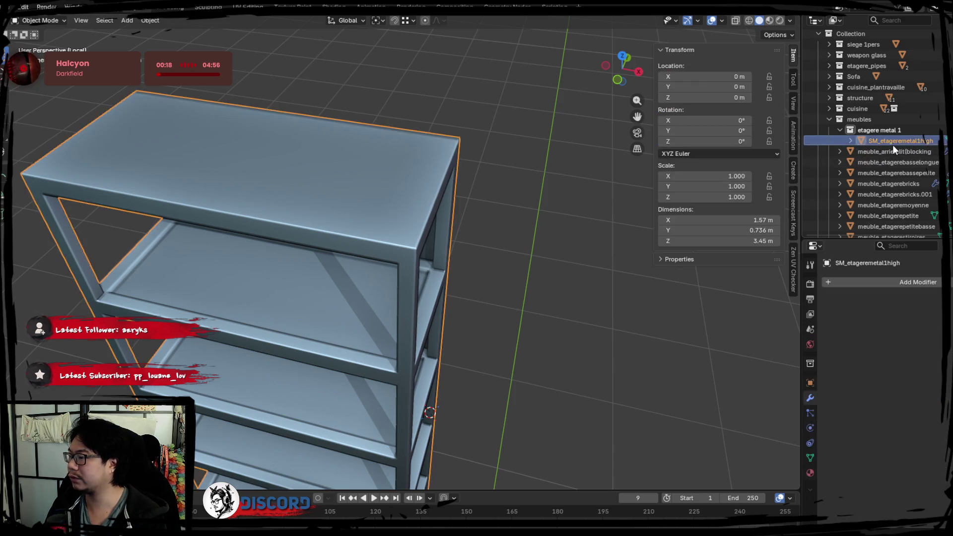
double_click(892, 143)
key("BackSpace")
key("BackSpace")
key("BackSpace")
key("Return")
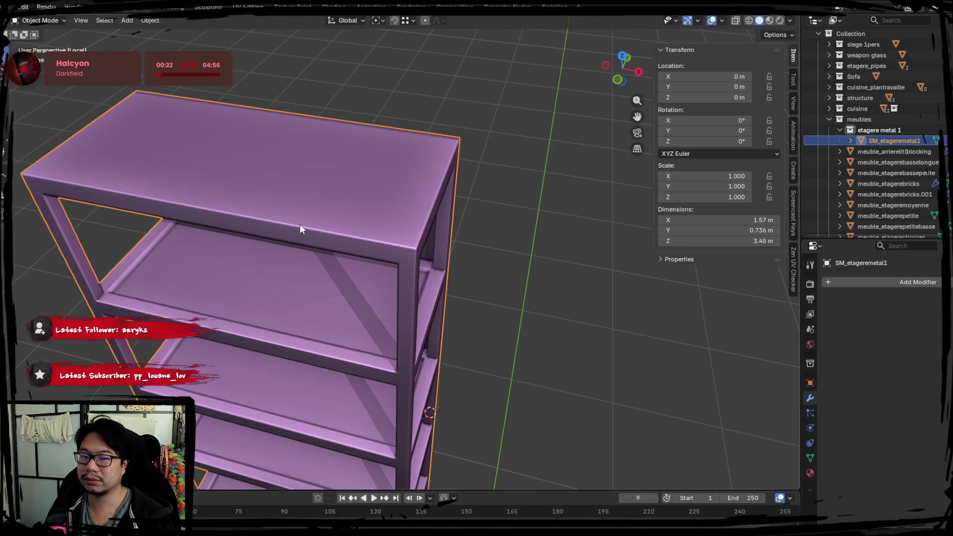
Unwrap the shelf with Smart UV Project, then re-unwrap it Angle Based
key("Tab")
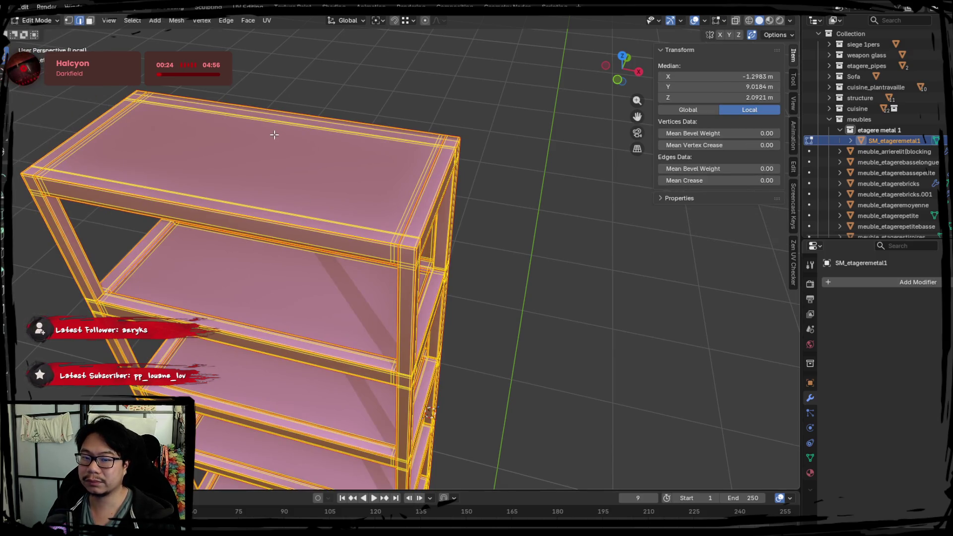
left_click(248, 6)
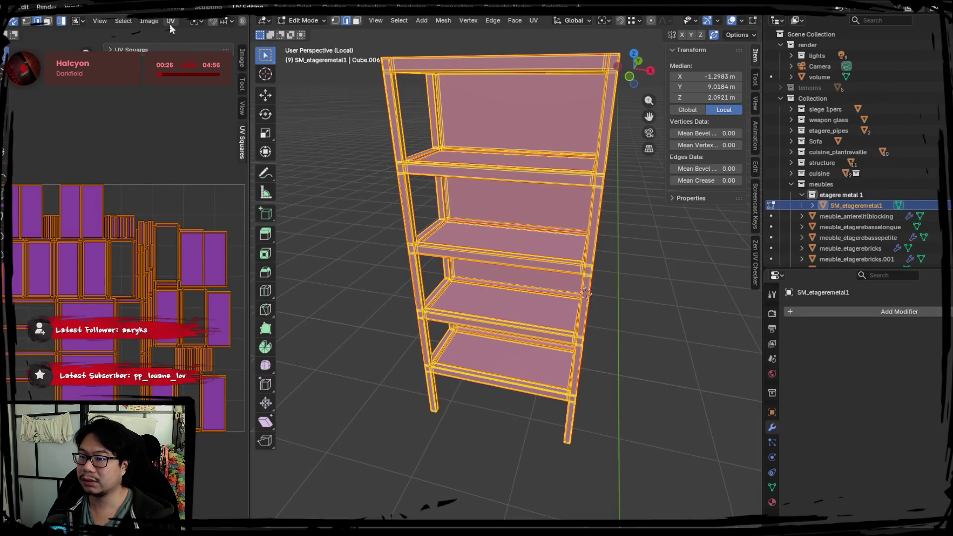
left_click(170, 21)
mouse_move(248, 142)
left_click(338, 178)
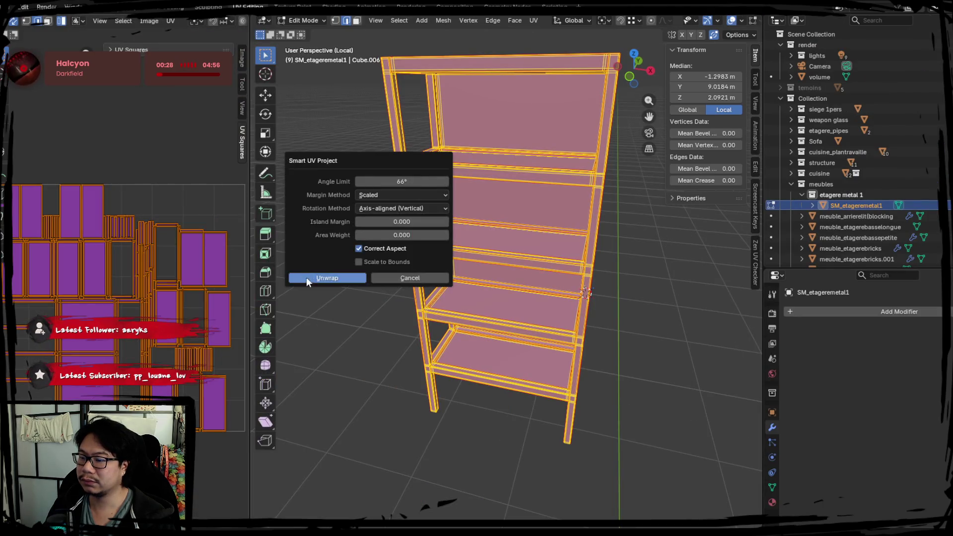
left_click(308, 279)
left_click(170, 21)
mouse_move(248, 141)
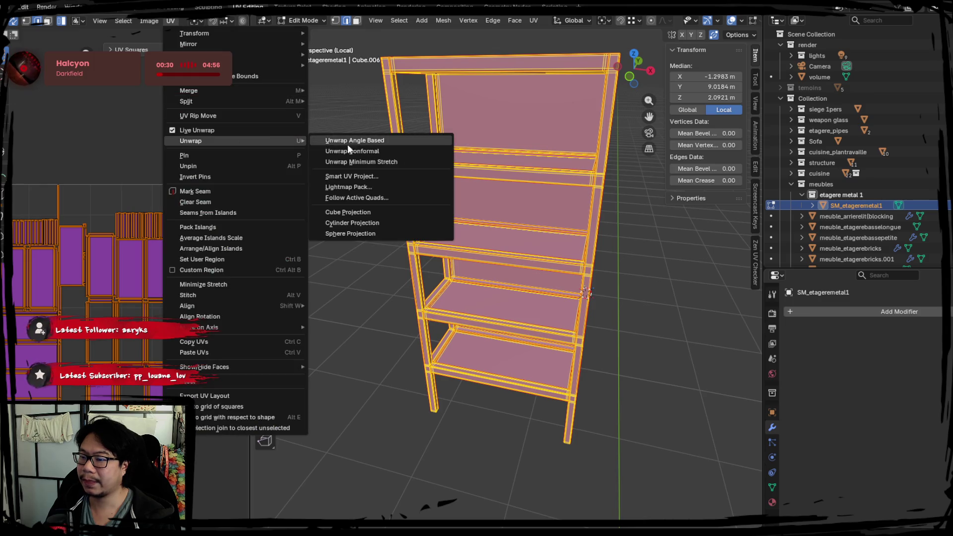
left_click(348, 144)
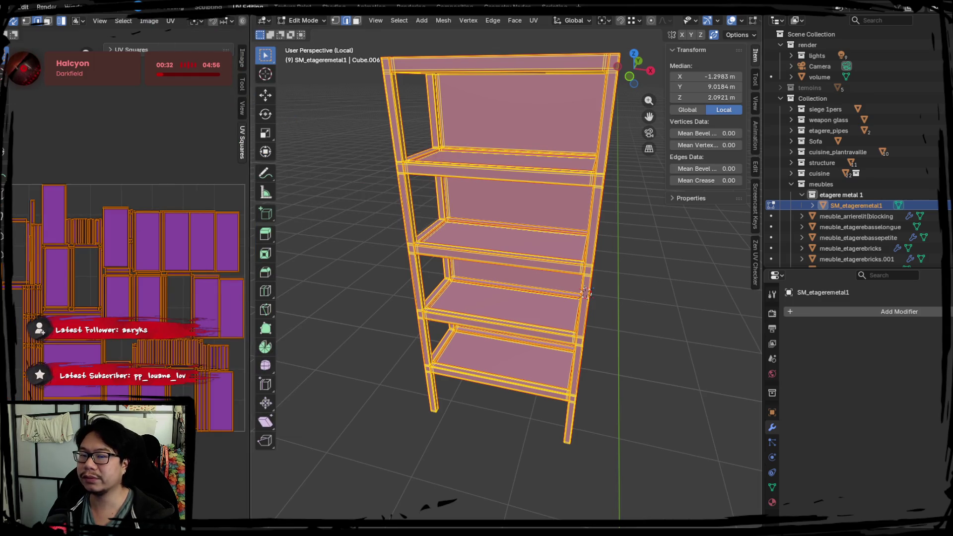
Back in Layout, look over the shelf and browse the File menu's export formats
left_click(141, 8)
middle_click_drag(250, 236, 320, 222, "shift")
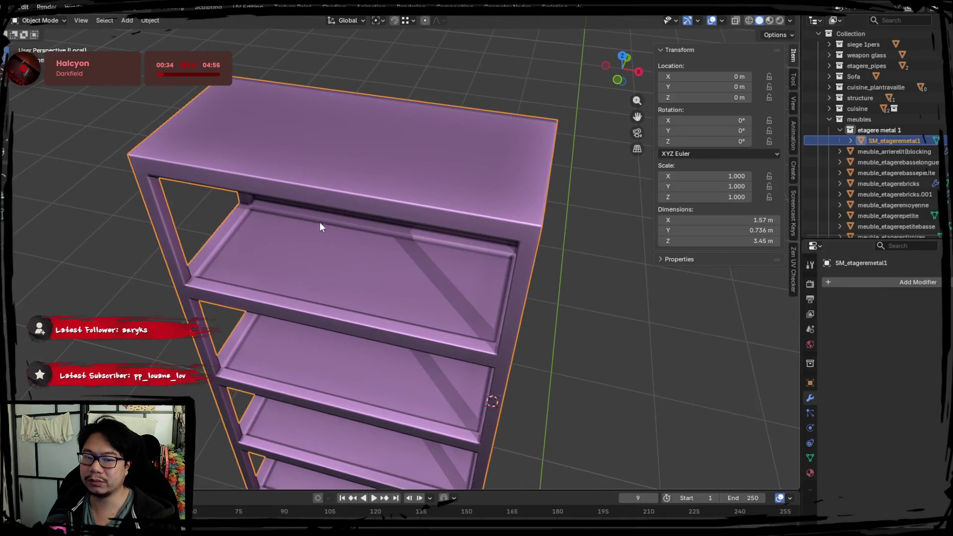
key("Tab")
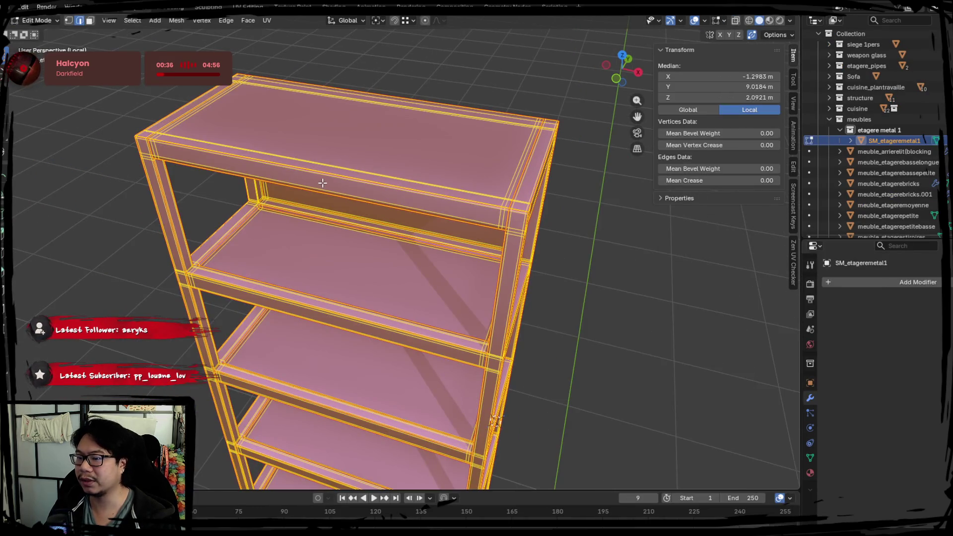
left_click(11, 7)
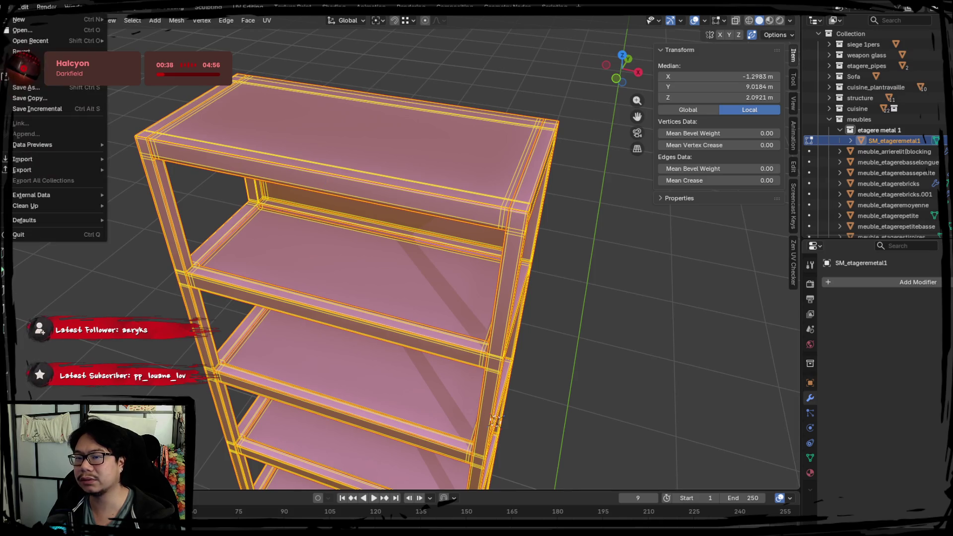
left_click(11, 7)
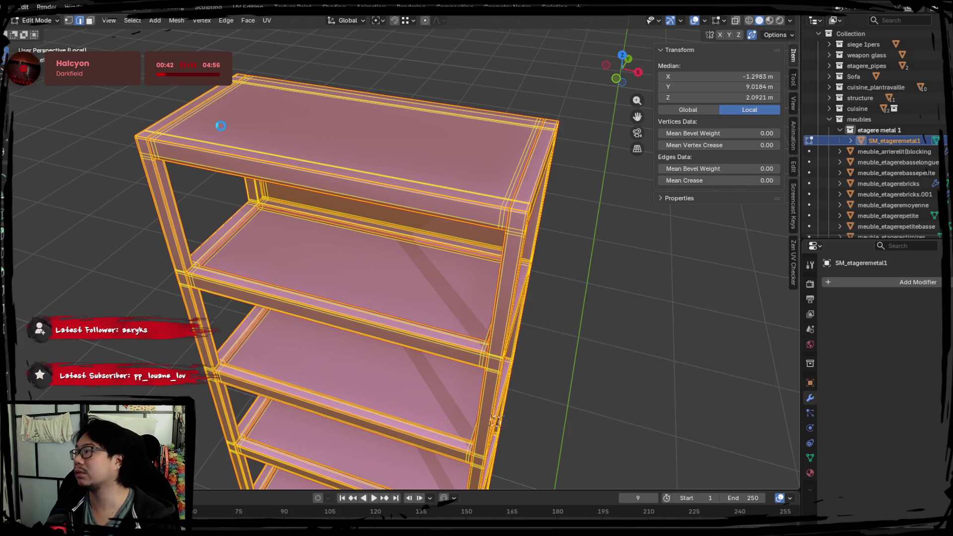
left_click(15, 7)
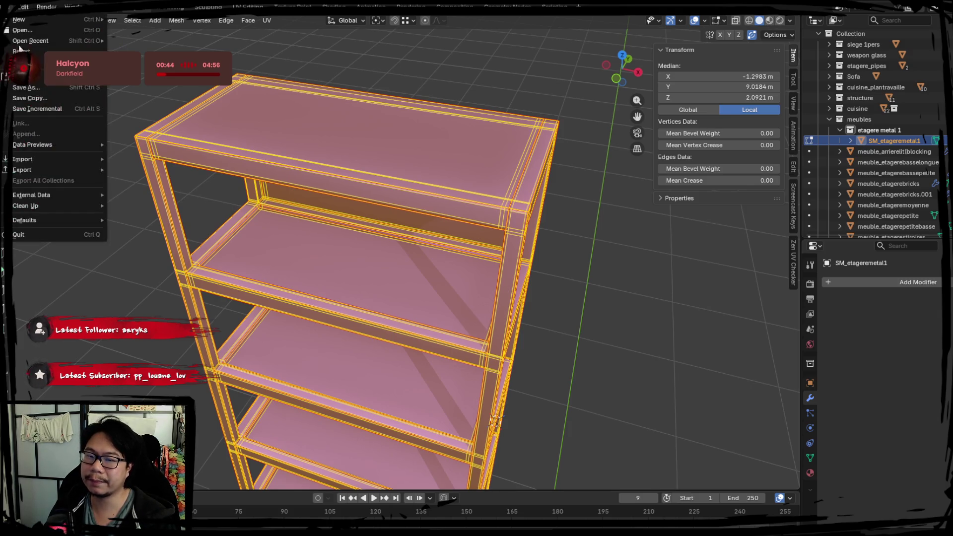
mouse_move(50, 170)
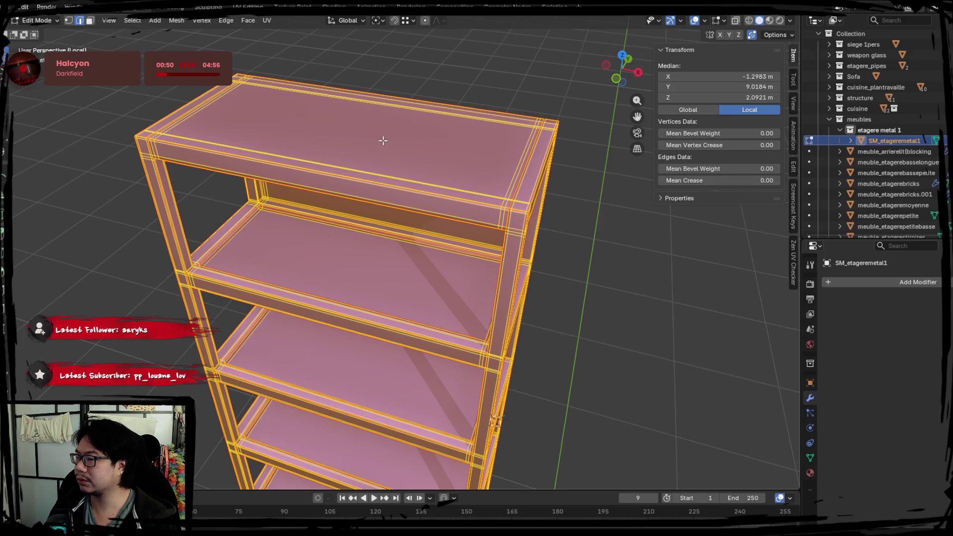
key("Tab")
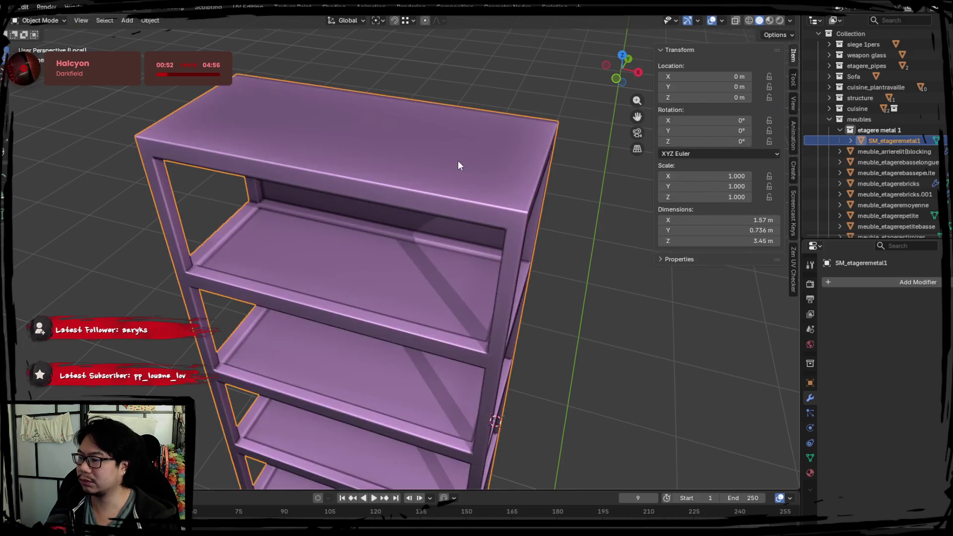
Duplicate the shelf as SM_etageremetal1.001 and select its shelf board and back faces
key("shift+d")
key("Escape")
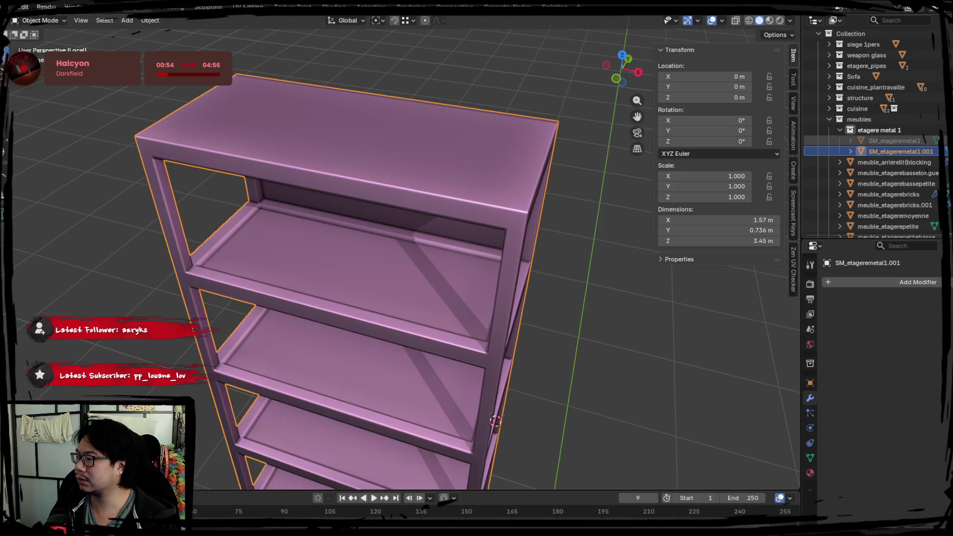
key("Tab")
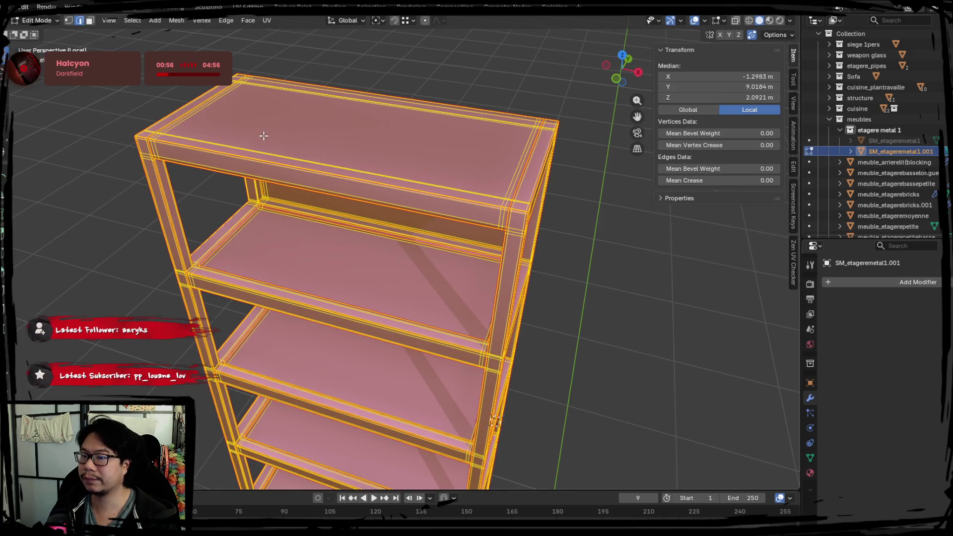
left_click(311, 149)
mouse_move(370, 246)
middle_mouse_down()
mouse_move(383, 272)
mouse_move(336, 149)
mouse_move(343, 275)
mouse_move(323, 234)
mouse_move(373, 332)
middle_mouse_up()
left_click(323, 234, "shift")
left_click(350, 371, "shift")
mouse_move(349, 372)
middle_mouse_down()
mouse_move(362, 223)
mouse_move(394, 249)
mouse_move(395, 224)
mouse_move(393, 334)
mouse_move(410, 313)
mouse_move(399, 307)
mouse_move(404, 394)
mouse_move(358, 331)
mouse_move(383, 272)
mouse_move(385, 194)
mouse_move(383, 304)
mouse_move(364, 277)
middle_mouse_up()
left_click(397, 338, "shift")
left_click(399, 306, "shift")
left_click(389, 414, "shift")
left_click(358, 331, "shift")
Separate the selected boards into a new object and select SM_etageremetal1.001
key("p")
left_click(381, 295)
key("Tab")
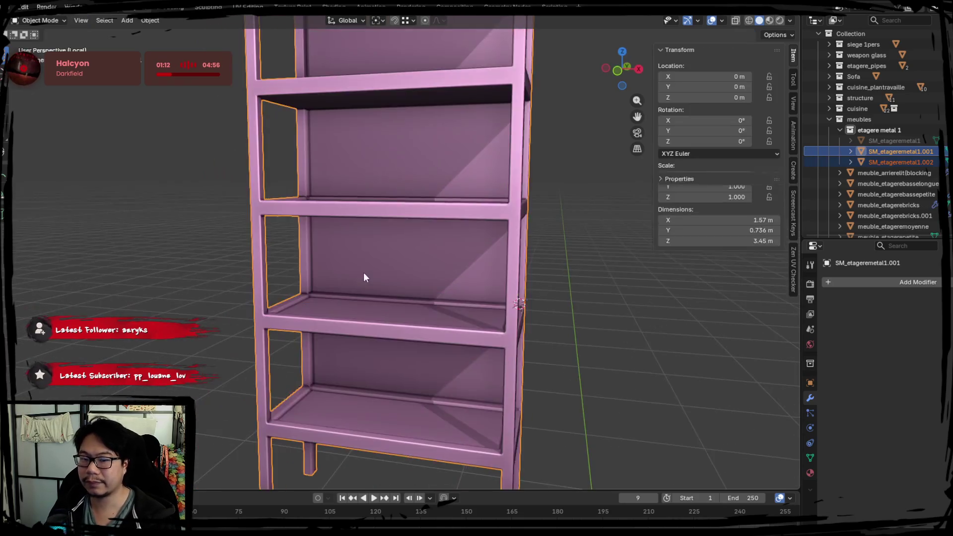
left_click(358, 208)
mouse_move(377, 179)
middle_mouse_down()
mouse_move(321, 258)
mouse_move(371, 252)
mouse_move(360, 274)
mouse_move(378, 251)
middle_mouse_up()
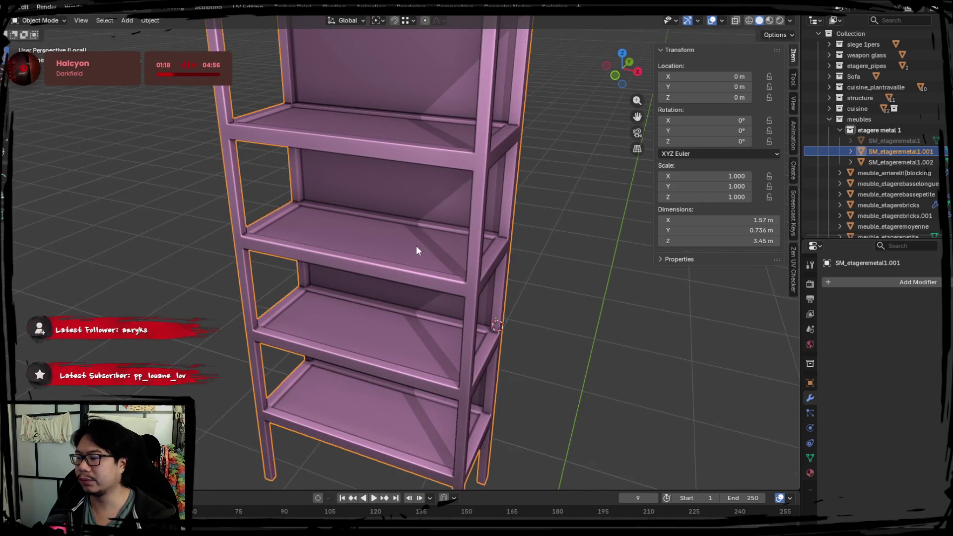
key("Tab")
key("Tab")
key("r")
key("Escape")
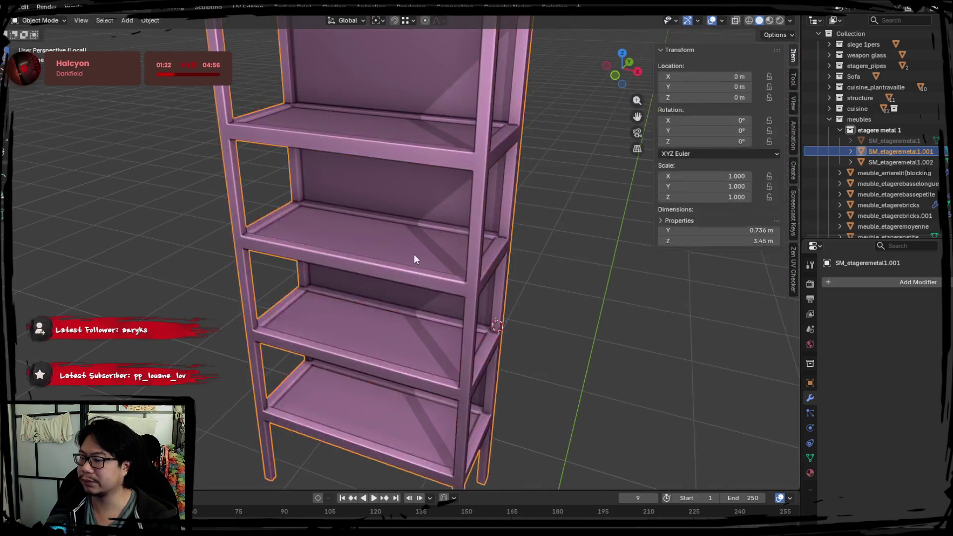
Select the shelf board faces again and separate them into another object
key("Tab")
left_click(413, 331)
mouse_move(412, 331)
middle_mouse_down()
mouse_move(421, 244)
mouse_move(407, 237)
mouse_move(357, 298)
middle_mouse_up()
key("Tab")
key("Tab")
key("Tab")
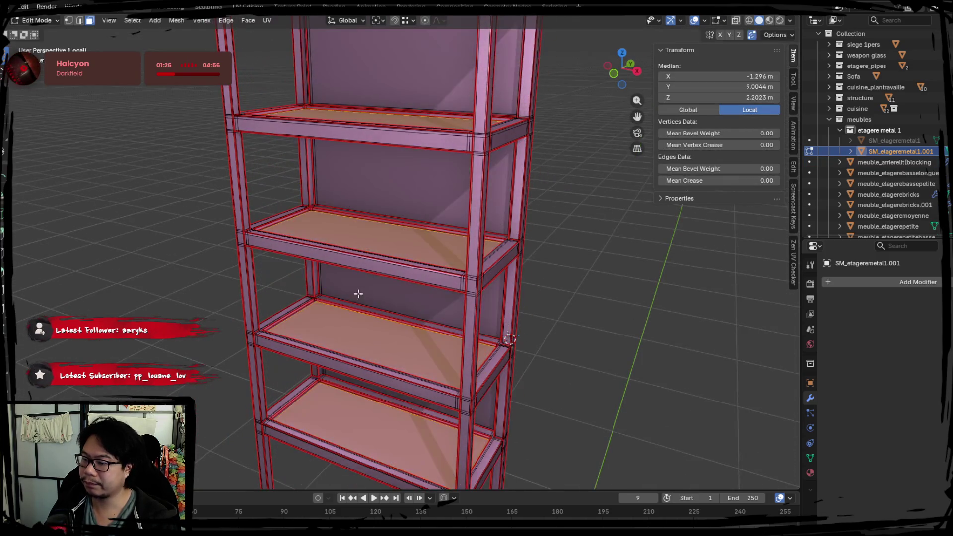
key("Tab")
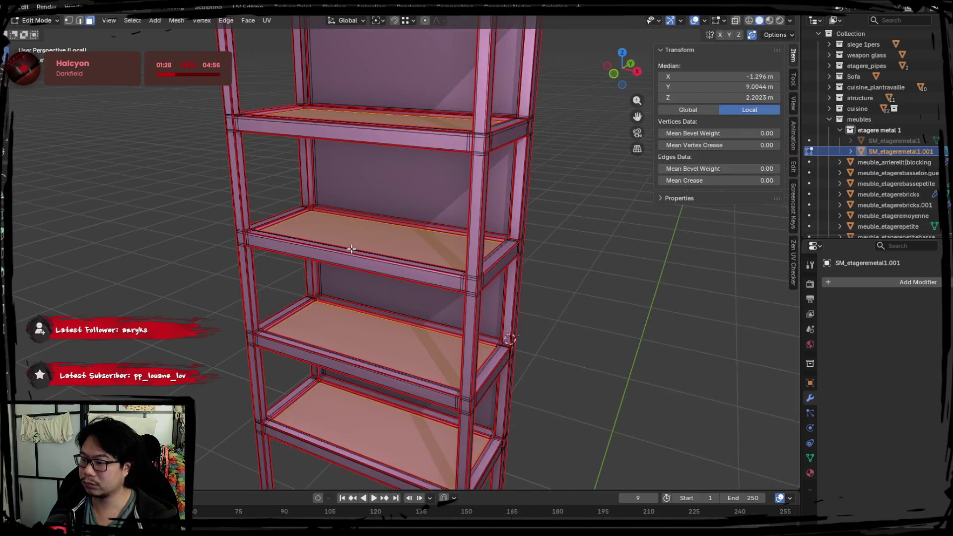
key("p")
left_click(357, 239)
key("Tab")
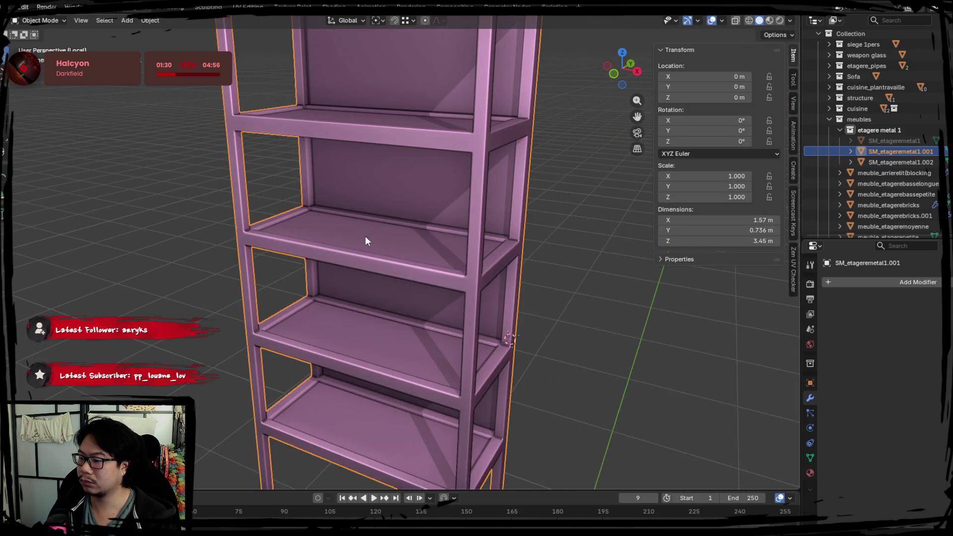
Try moving the separated shelf boards and the metal frame, cancelling both moves
left_click(910, 166)
key("g")
key("Escape")
left_click(362, 266)
key("g")
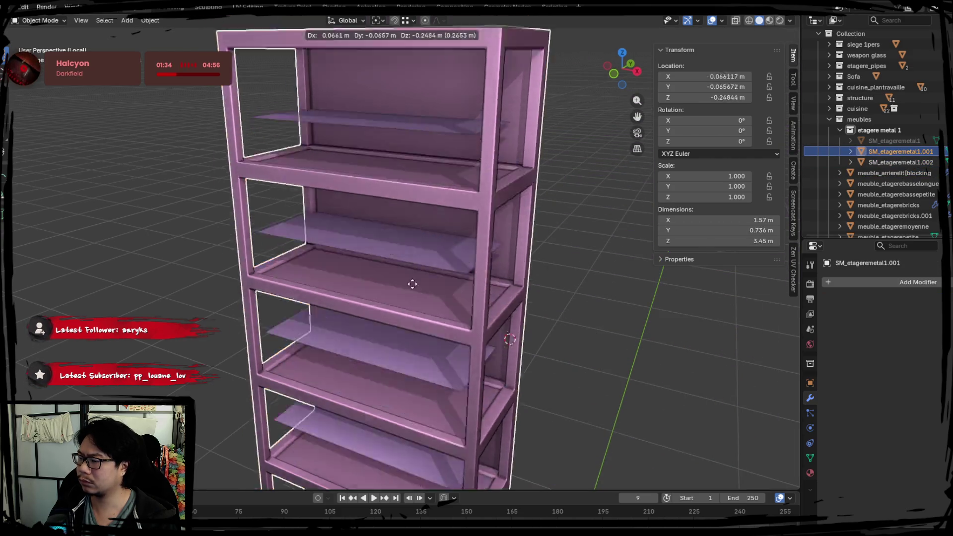
key("Escape")
Select shelf faces on the frame mesh, then undo three times to the original shelf
key("Tab")
middle_click_drag(499, 276, 451, 278)
left_click(424, 241)
left_click(363, 106, "shift")
mouse_move(368, 256)
middle_mouse_down()
mouse_move(395, 177)
mouse_move(380, 204)
middle_mouse_up()
left_click(368, 225)
left_click(370, 144, "shift")
scroll(338, 193, "down", 5, "shift")
key("ctrl+z")
key("ctrl+z")
key("ctrl+z")
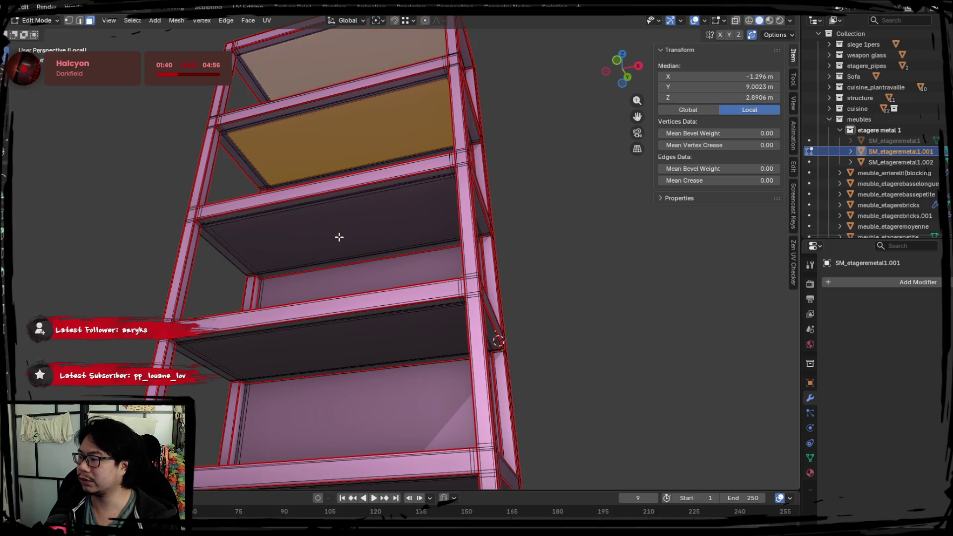
key("ctrl+z")
key("ctrl+z")
key("ctrl+z")
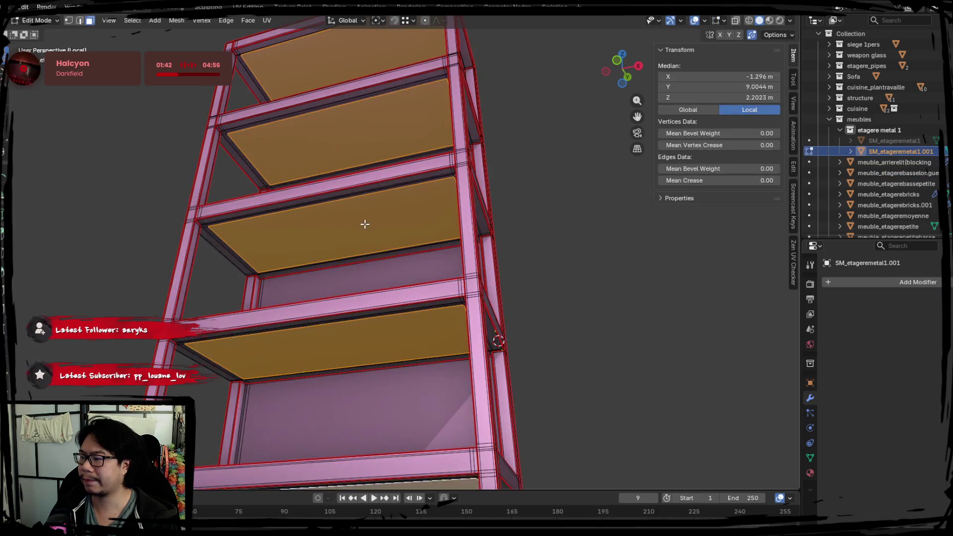
key("ctrl+z")
key("ctrl+z")
key("ctrl+z")
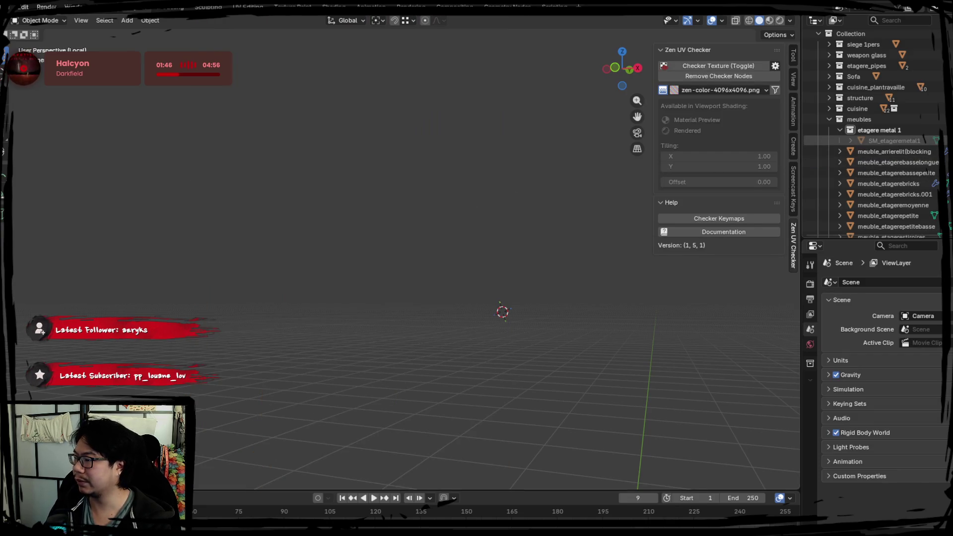
Select SM_etageremetal1 and merge its overlapping vertices by distance
key("ctrl+z")
left_click(893, 140)
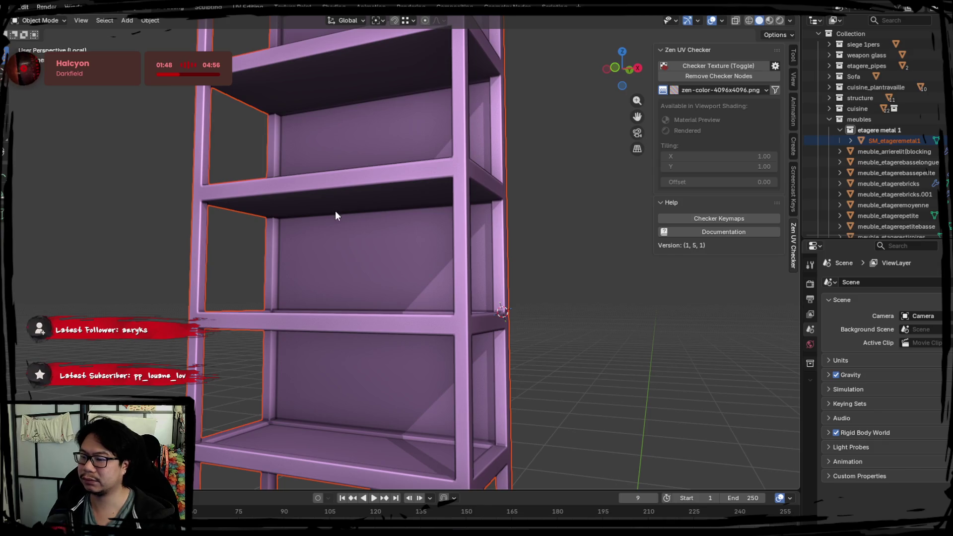
key("Tab")
key("ctrl+Tab")
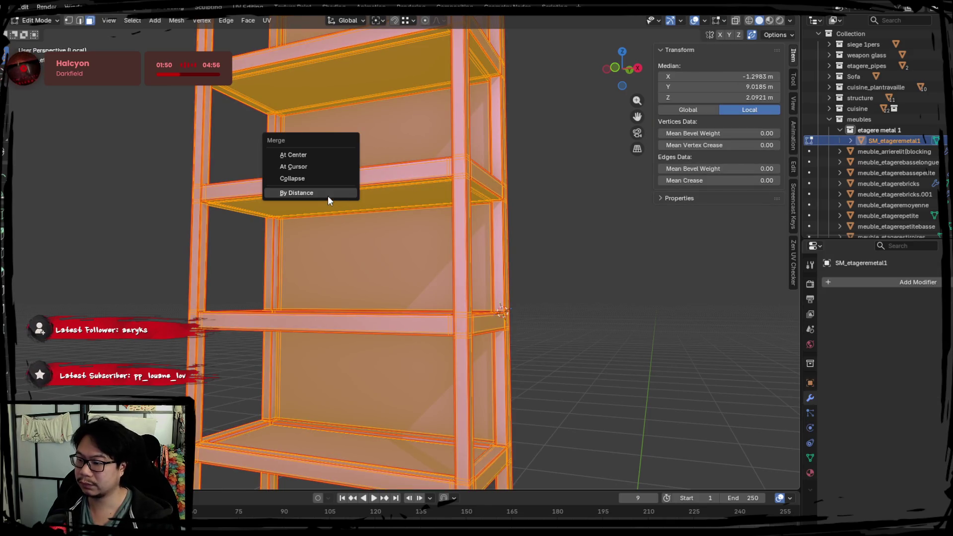
left_click(328, 196)
Delete the top shelf face and test-select post, back panel and front faces
mouse_move(327, 199)
middle_mouse_down()
mouse_move(338, 232)
mouse_move(344, 197)
middle_mouse_up()
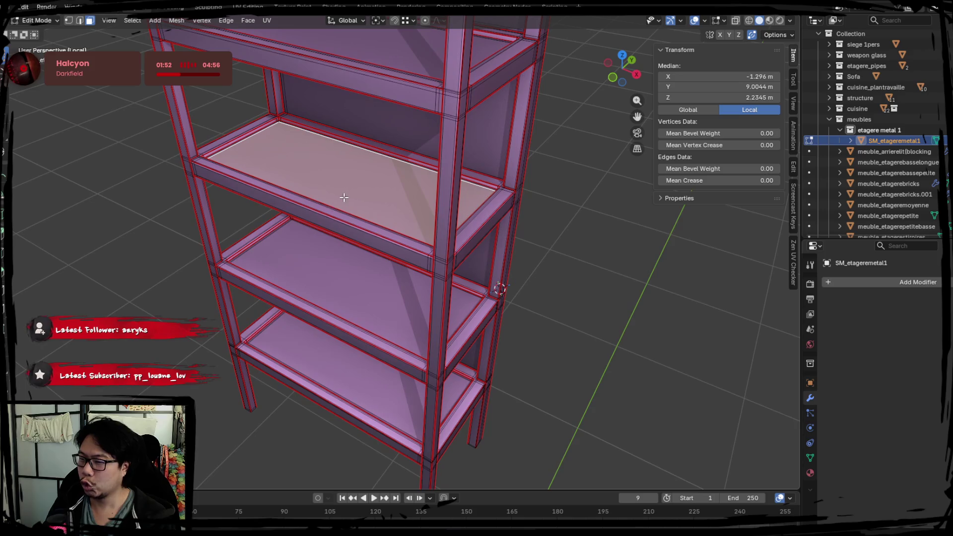
key("x")
left_click(343, 194)
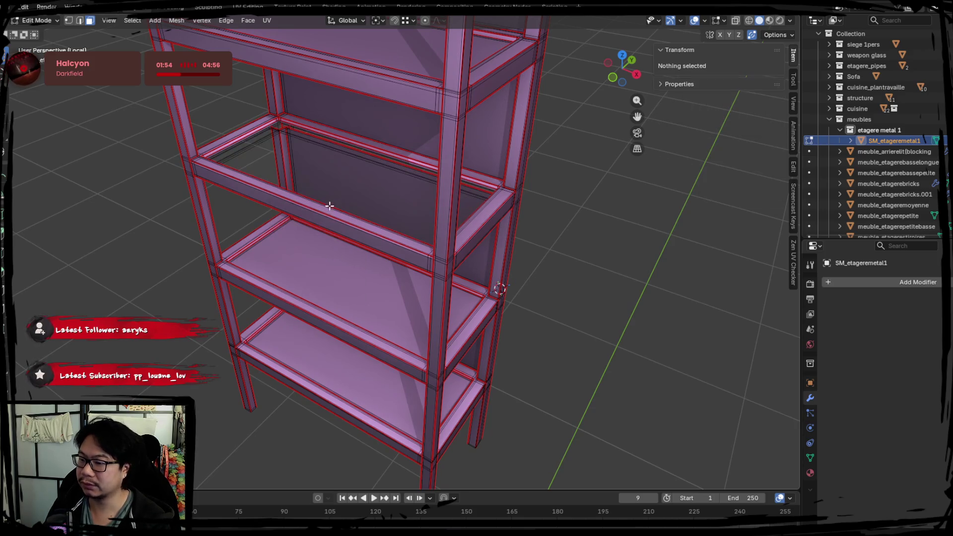
mouse_move(319, 239)
middle_mouse_down()
mouse_move(337, 244)
mouse_move(341, 204)
mouse_move(328, 211)
mouse_move(327, 289)
middle_mouse_up()
left_click(340, 204)
left_click(474, 180, "alt")
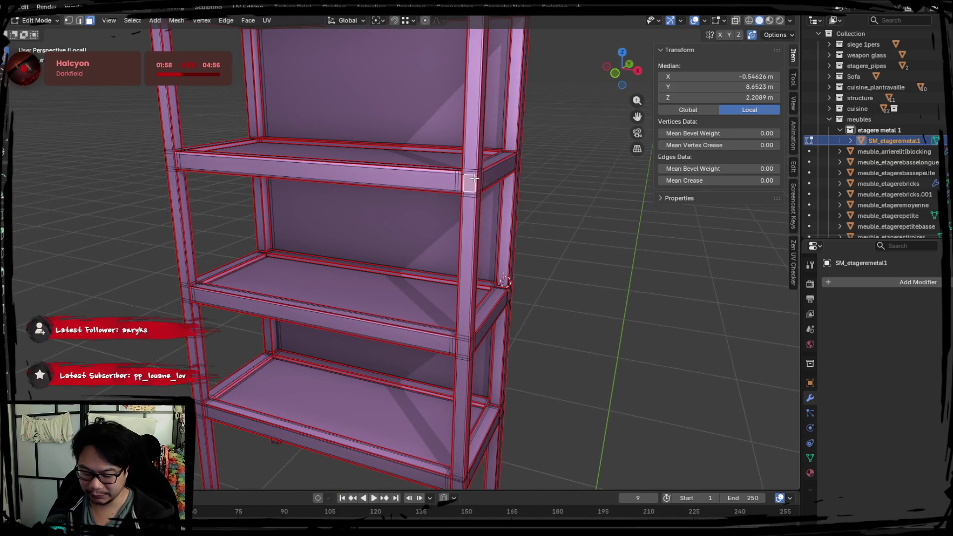
key("g")
key("Escape")
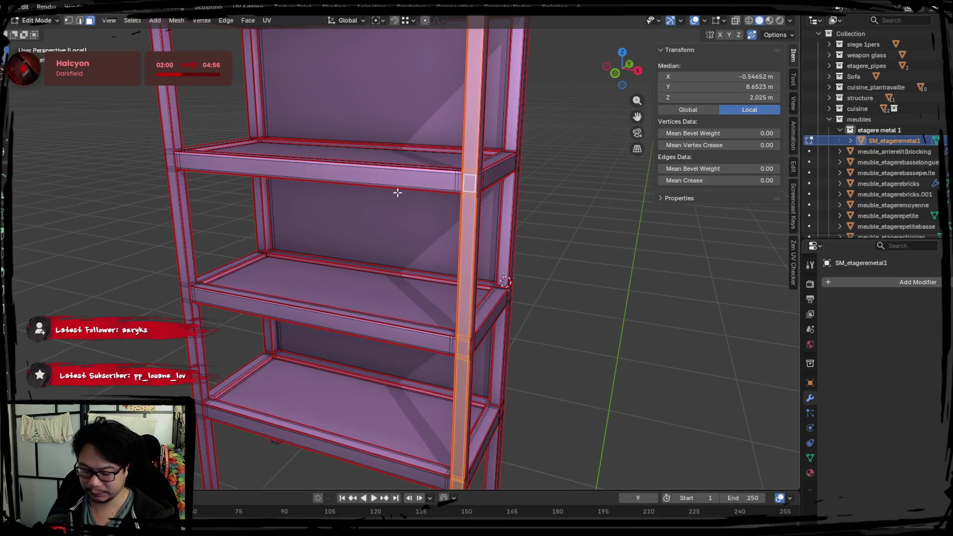
left_click(395, 191, "shift")
left_click(389, 178, "shift")
Select the whole mesh, nudge it up slightly, then pick a post face in face mode
key("2")
key("alt+a")
key("a")
key("g")
left_click(344, 235)
key("3")
middle_click_drag(417, 239, 436, 236)
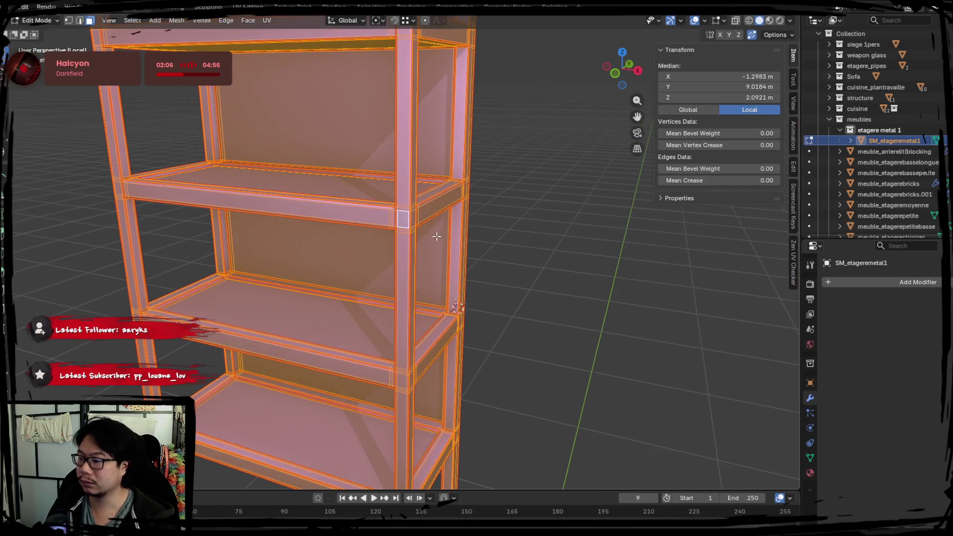
left_click(409, 270)
right_click(409, 270)
middle_click_drag(409, 268, 268, 350)
Select all the shelf board faces, checking from below, above and the front
left_click(269, 349)
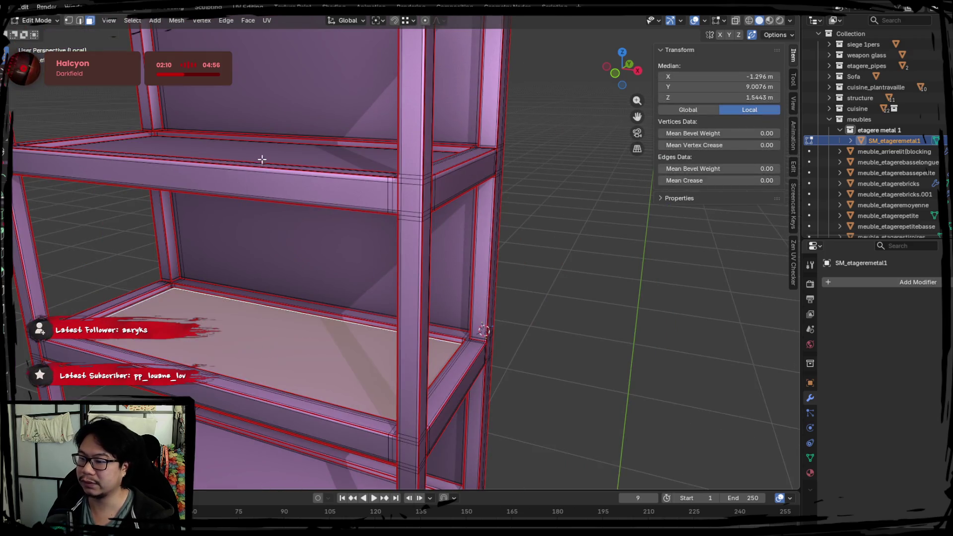
left_click(262, 159)
mouse_move(301, 174)
middle_mouse_down()
mouse_move(287, 347)
mouse_move(242, 351)
mouse_move(273, 223)
mouse_move(215, 279)
mouse_move(288, 290)
mouse_move(274, 330)
mouse_move(304, 281)
middle_mouse_up()
left_click(242, 350)
left_click(275, 331)
left_click(285, 255, "shift")
mouse_move(291, 153)
middle_mouse_down()
mouse_move(268, 208)
mouse_move(291, 150)
mouse_move(259, 79)
mouse_move(249, 165)
middle_mouse_up()
left_click(270, 194, "shift")
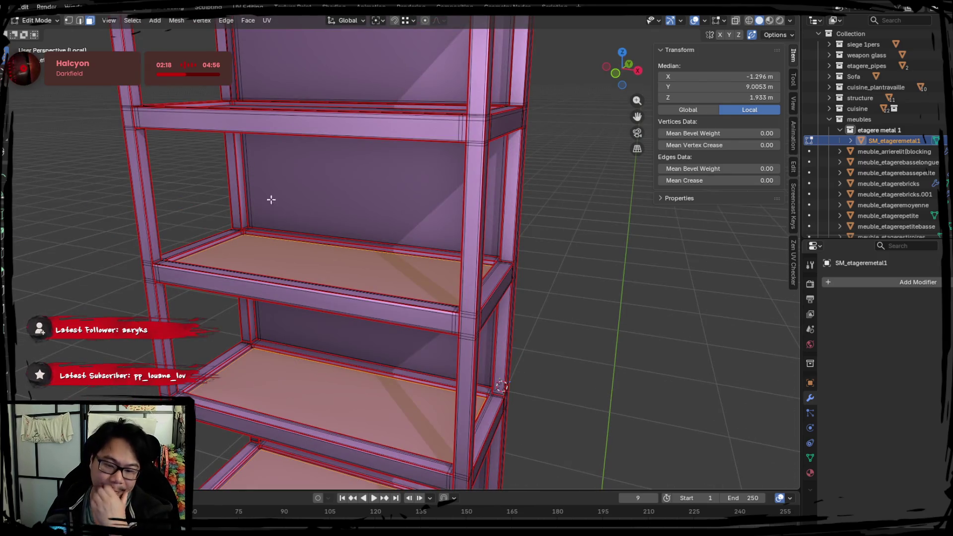
mouse_move(299, 203)
middle_mouse_down()
mouse_move(286, 243)
mouse_move(321, 128)
mouse_move(325, 245)
middle_mouse_up()
left_click(290, 258, "shift")
scroll(348, 209, "up", 3)
left_click(365, 170, "shift")
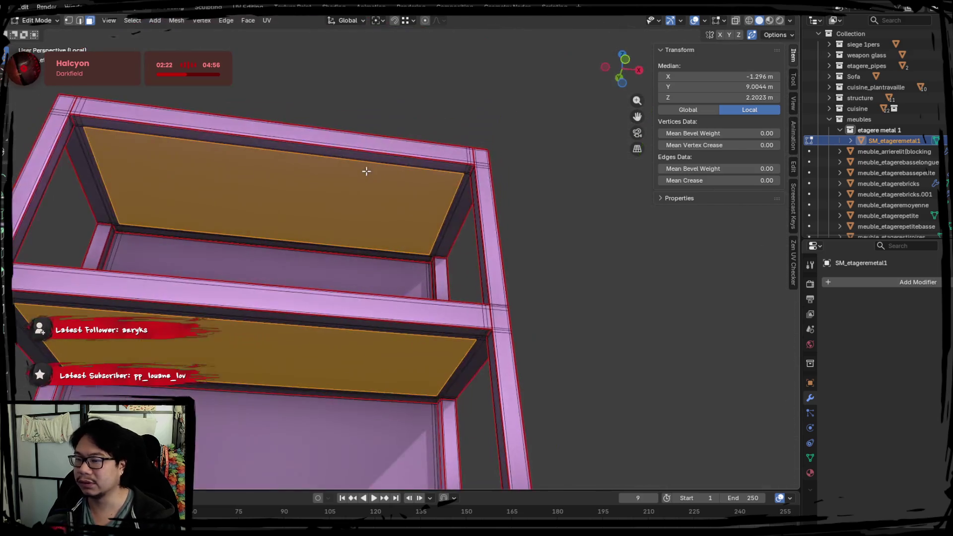
mouse_move(343, 202)
middle_mouse_down()
mouse_move(334, 224)
mouse_move(353, 174)
mouse_move(378, 268)
mouse_move(441, 194)
mouse_move(346, 217)
middle_mouse_up()
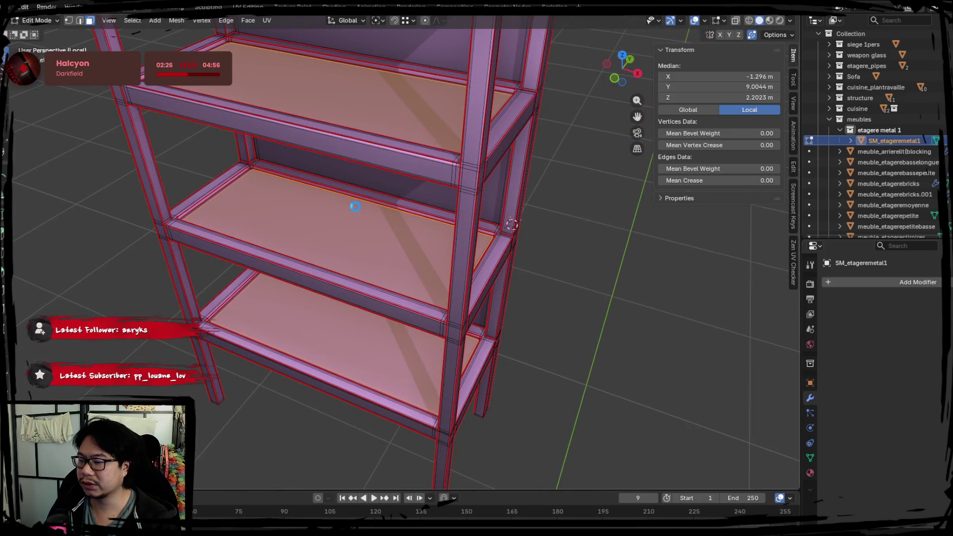
mouse_move(328, 179)
middle_mouse_down()
mouse_move(323, 222)
mouse_move(357, 228)
middle_mouse_up()
Separate the shelf boards into SM_etageremetal1.001 and undo the cancelled move
key("p")
left_click(359, 221)
key("Tab")
left_click(303, 272)
key("g")
key("Escape")
key("ctrl+z")
key("ctrl+z")
Undo the shelf board separation and return to object mode
key("z")
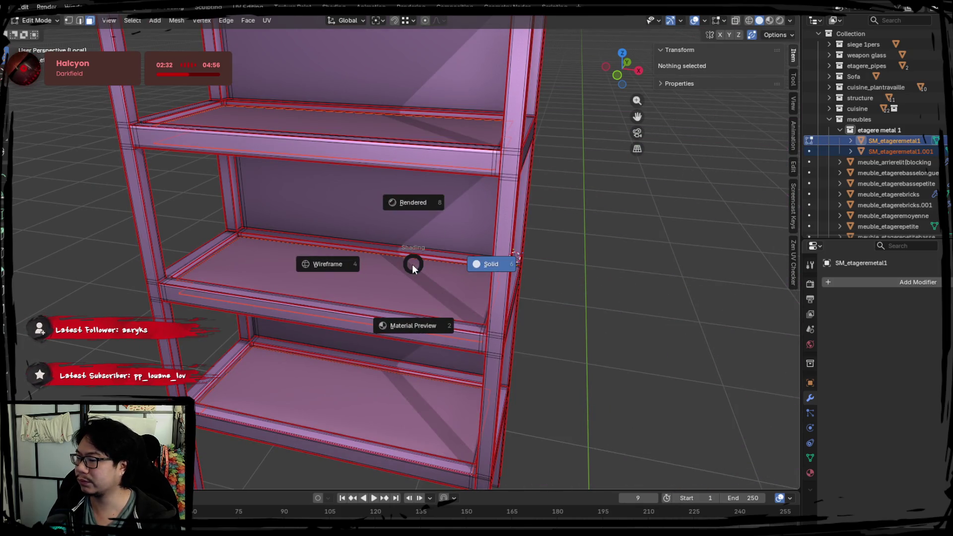
key("ctrl+z")
key("Tab")
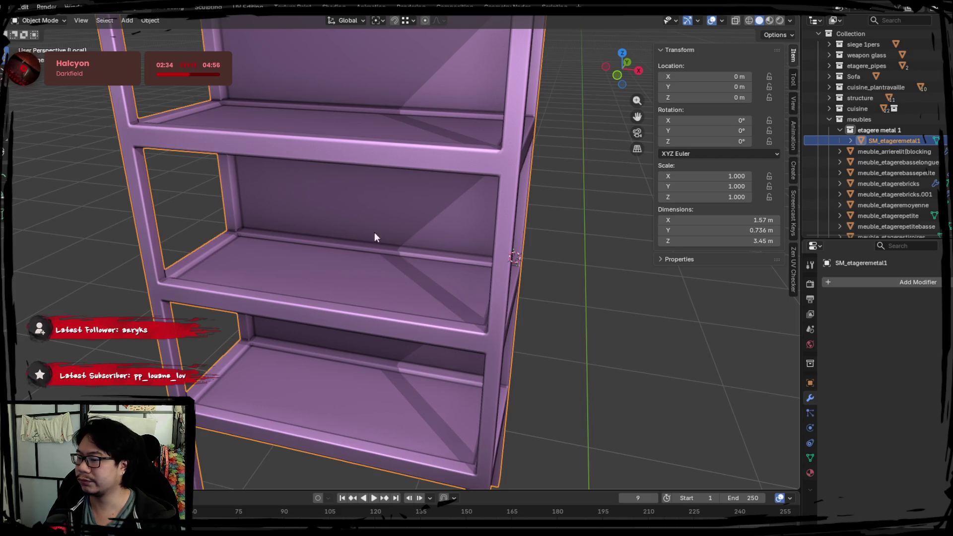
left_click(9, 9)
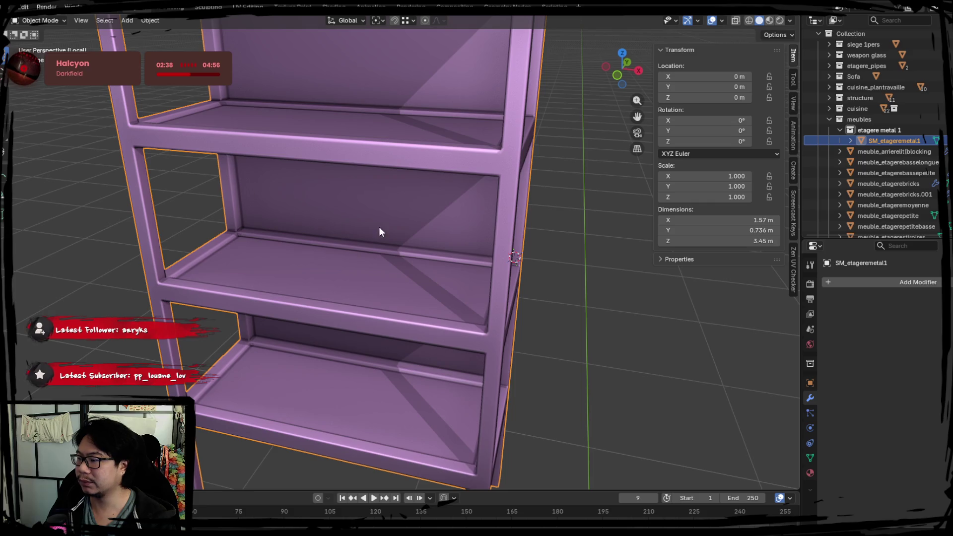
Duplicate the shelf unit and split the copy's shelf boards into SM_etageremetal1.002
key("shift+d")
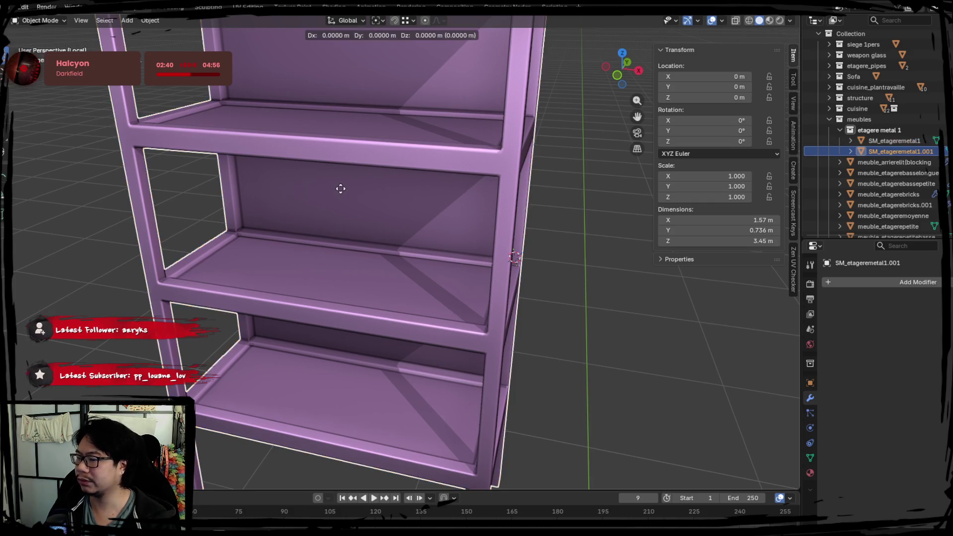
key("Escape")
key("Tab")
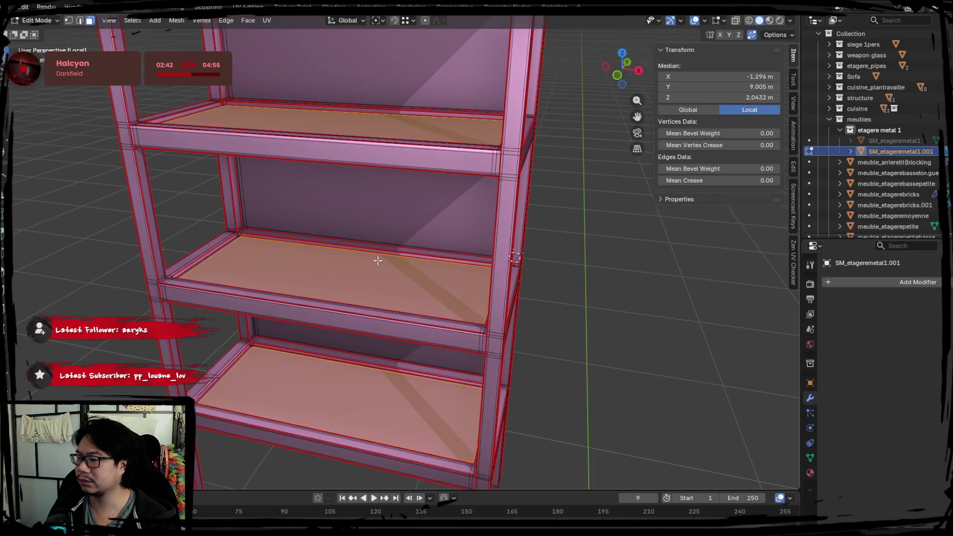
mouse_move(372, 266)
middle_mouse_down()
mouse_move(368, 319)
mouse_move(318, 303)
middle_mouse_up()
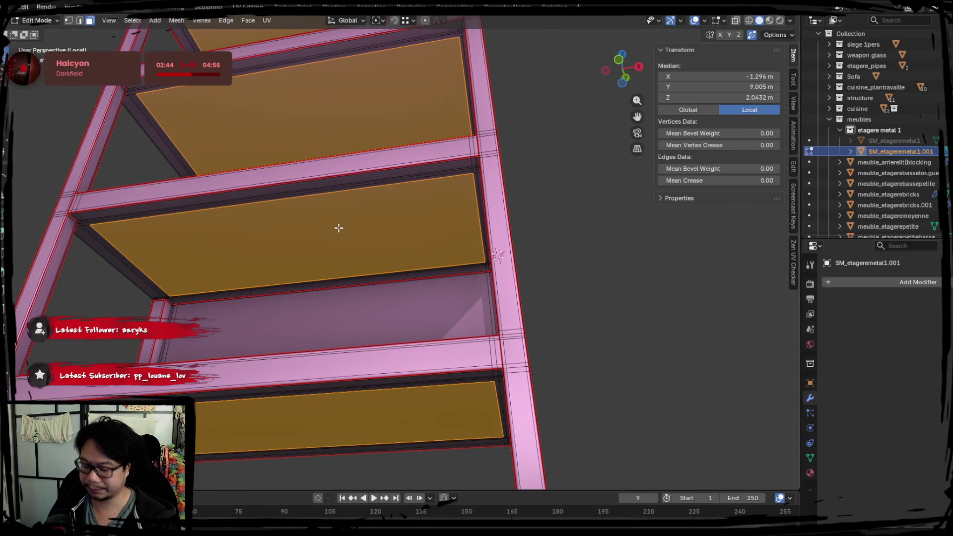
key("p")
left_click(338, 228)
key("Tab")
left_click(347, 225)
key("g")
key("Escape")
mouse_move(347, 223)
middle_mouse_down()
mouse_move(335, 195)
mouse_move(324, 249)
middle_mouse_up()
mouse_move(259, 164)
middle_mouse_down()
mouse_move(294, 288)
mouse_move(314, 263)
mouse_move(380, 263)
middle_mouse_up()
Edit the frame mesh and select face loops on the left and right poles
left_click(294, 288, "shift")
key("Tab")
key("Tab")
left_click(418, 236)
key("Tab")
left_click(423, 275)
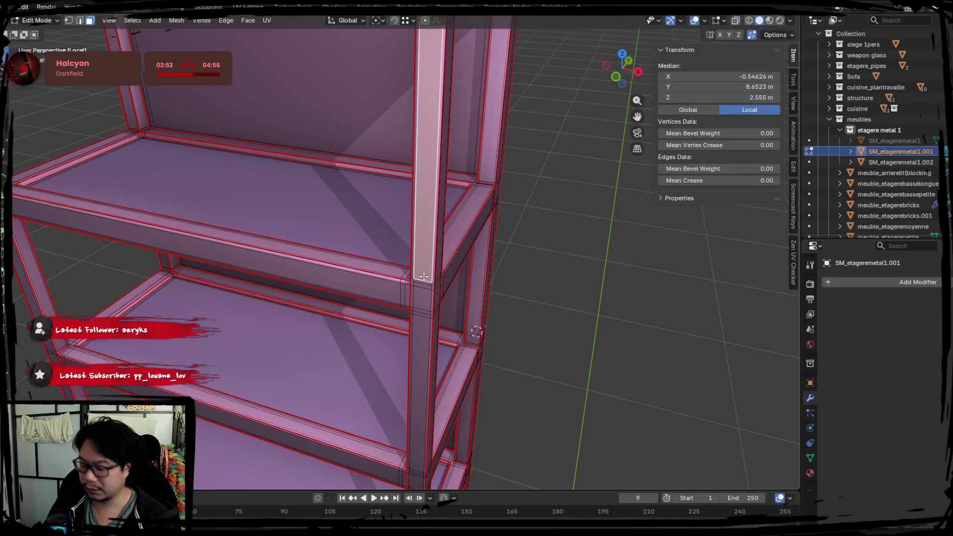
left_click(423, 276, "alt+shift")
mouse_move(441, 220)
middle_mouse_down()
mouse_move(416, 193)
mouse_move(351, 249)
mouse_move(335, 232)
middle_mouse_up()
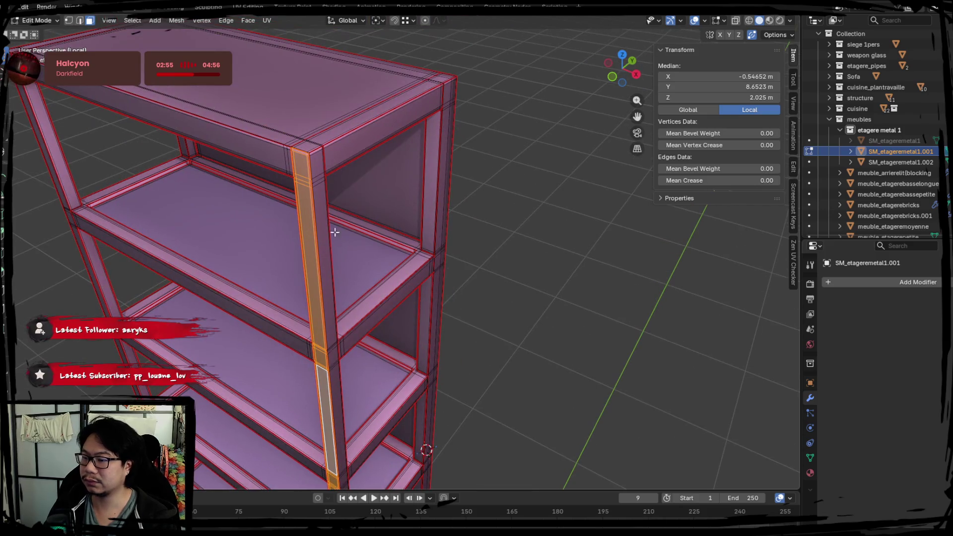
left_click(319, 172, "alt+shift")
middle_click_drag(319, 171, 315, 199)
middle_click_drag(374, 221, 315, 223)
left_click(347, 152, "alt+shift")
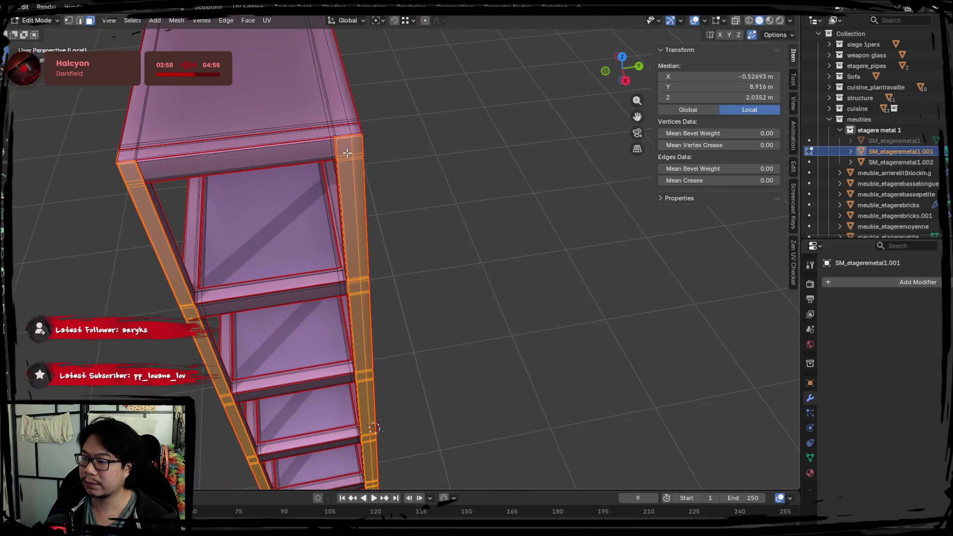
middle_click_drag(355, 155, 424, 178)
left_click(424, 139, "alt+shift")
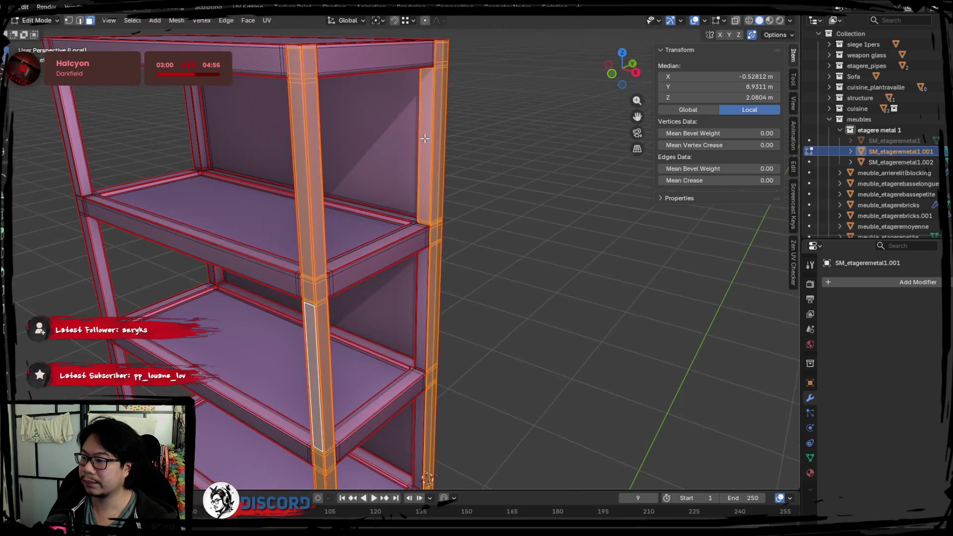
Add the front beam, side rail, back panel and left post loops to the selection
left_click(426, 237, "alt+shift")
left_click(379, 246, "alt+shift")
left_click(273, 279, "alt+shift")
left_click(221, 273, "alt+shift")
left_click(222, 273, "alt+shift")
mouse_move(170, 273)
middle_mouse_down()
mouse_move(187, 304)
mouse_move(240, 287)
mouse_move(239, 295)
mouse_move(179, 265)
mouse_move(258, 241)
middle_mouse_up()
left_click(271, 226, "alt+shift")
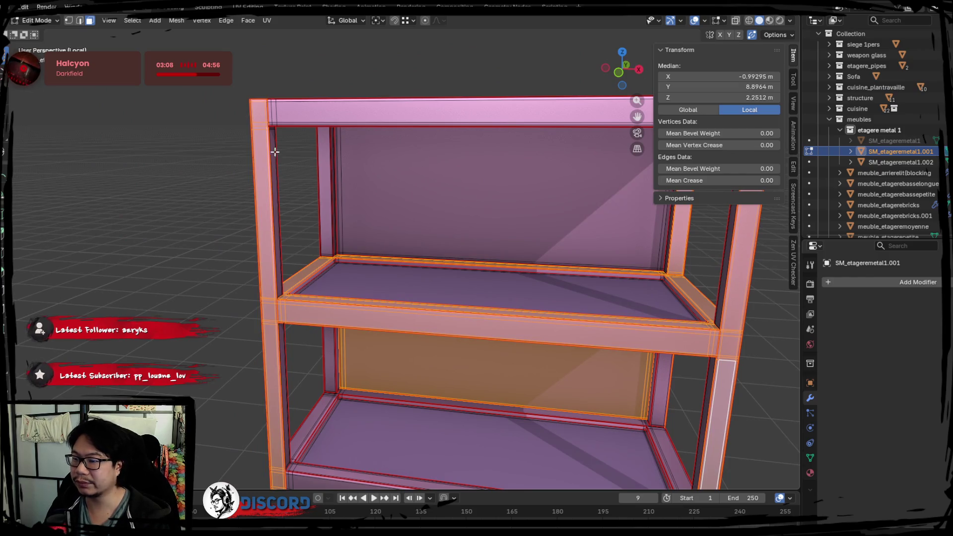
left_click(274, 149, "alt+shift")
left_click(326, 162, "alt+shift")
left_click(332, 163, "alt+shift")
Add the remaining shelf rail and right post loops to the frame selection
mouse_move(266, 304)
middle_mouse_down()
mouse_move(372, 296)
mouse_move(429, 315)
mouse_move(380, 236)
middle_mouse_up()
left_click(360, 226, "alt+shift")
left_click(353, 228, "alt+shift")
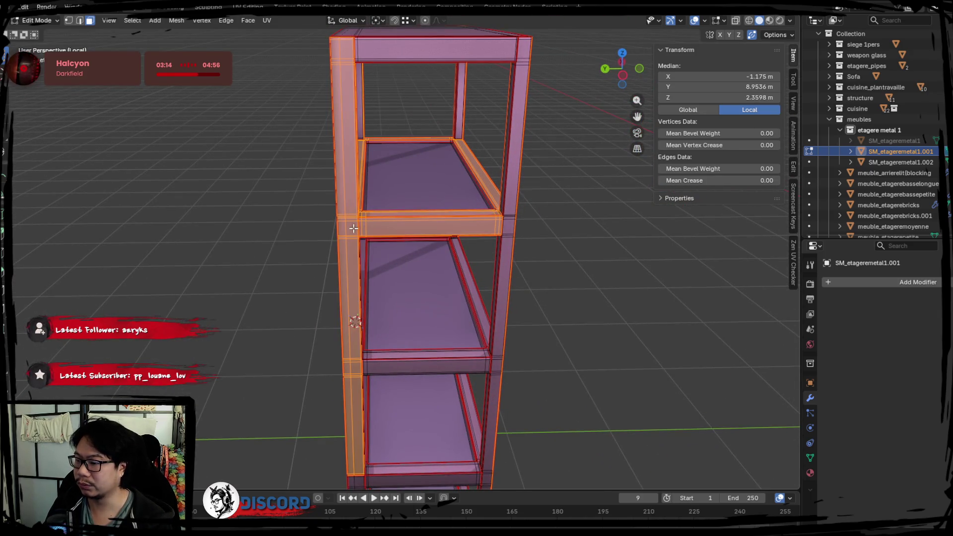
left_click(520, 215, "alt+shift")
left_click(501, 187, "alt+shift")
middle_click_drag(449, 226, 506, 223)
left_click(499, 248, "alt+shift")
left_click(495, 314, "alt+shift")
left_click(472, 331, "alt+shift")
mouse_move(501, 323)
middle_mouse_down()
mouse_move(285, 317)
mouse_move(299, 247)
mouse_move(330, 306)
mouse_move(345, 259)
mouse_move(338, 235)
mouse_move(327, 248)
middle_mouse_up()
key("Tab")
key("Tab")
In Top Ortho view with X-ray on, box-select the bottom and top rail edges
key("KP_7")
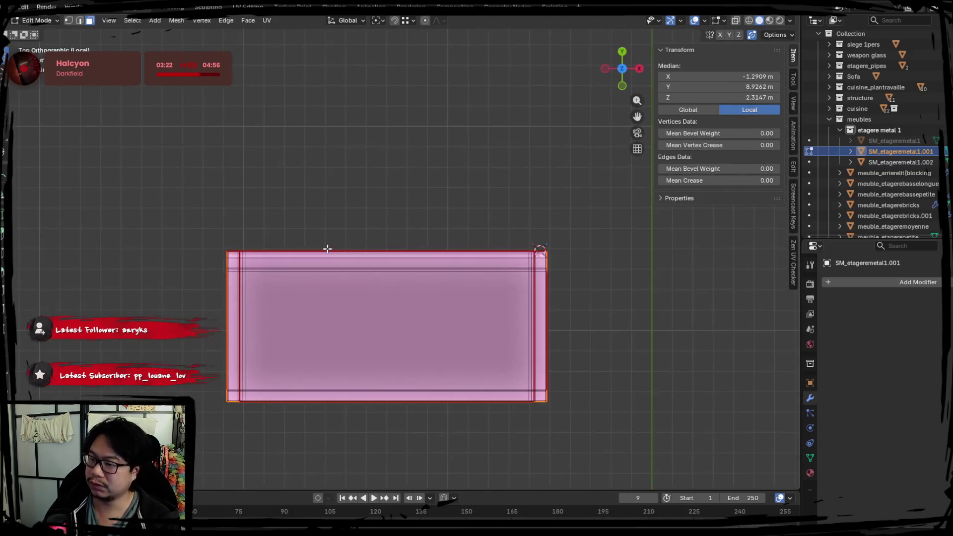
key("alt+z")
key("alt+a")
left_click_drag(122, 395, 595, 299)
mouse_move(137, 124)
left_mouse_down("shift")
mouse_move(219, 165)
mouse_move(540, 199)
left_mouse_up("shift")
middle_click_drag(540, 199, 442, 285)
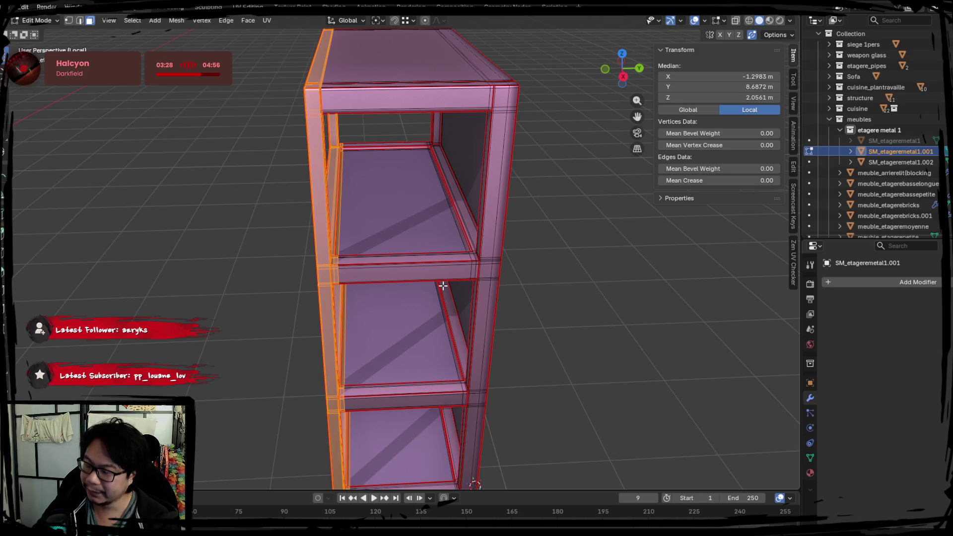
Back in top view with X-ray, box-select the right and left frame posts
key("KP_7")
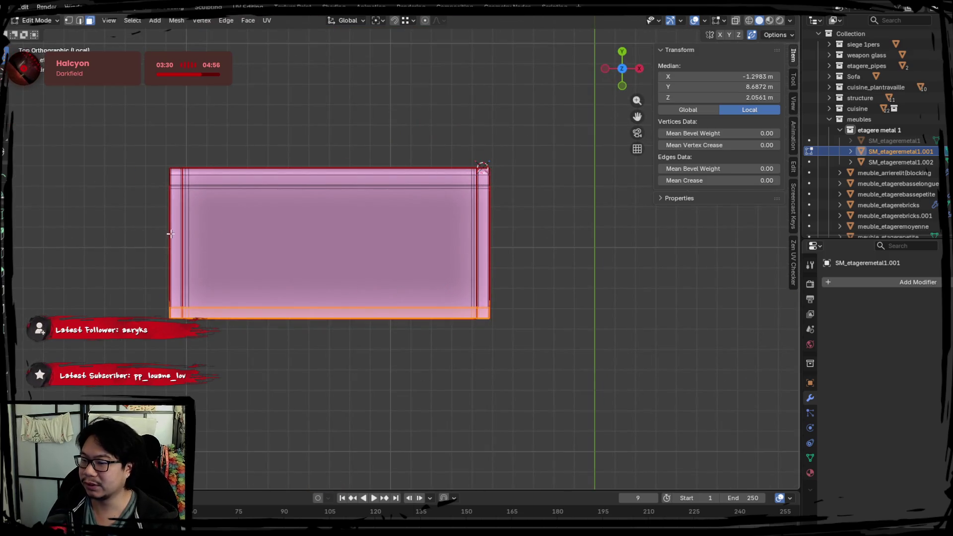
scroll(445, 286, "up", 2)
mouse_move(453, 194)
middle_mouse_down()
mouse_move(472, 302)
mouse_move(432, 317)
mouse_move(411, 308)
mouse_move(403, 263)
mouse_move(425, 252)
mouse_move(395, 285)
mouse_move(367, 252)
middle_mouse_up()
key("KP_7")
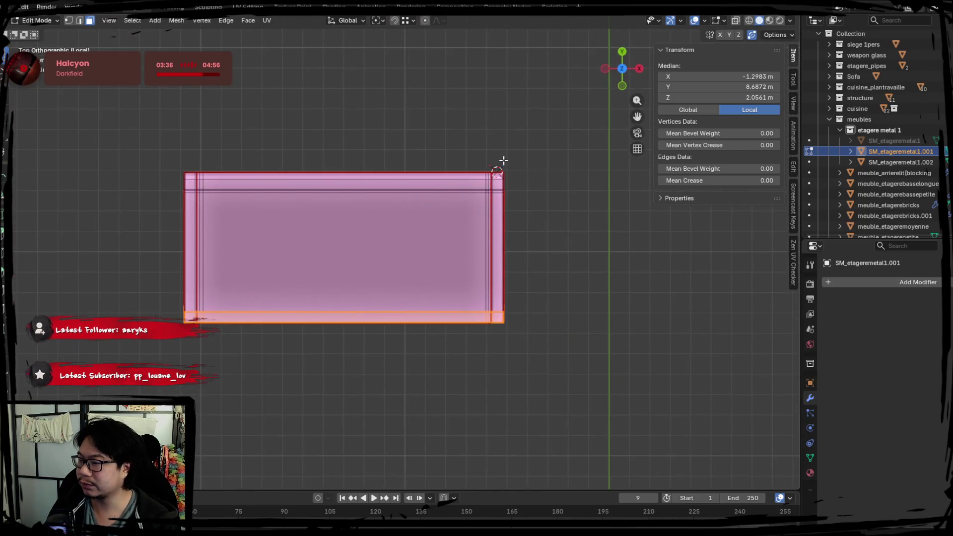
key("alt+z")
mouse_move(498, 134)
left_mouse_down()
mouse_move(529, 272)
mouse_move(496, 372)
mouse_move(552, 258)
left_mouse_up()
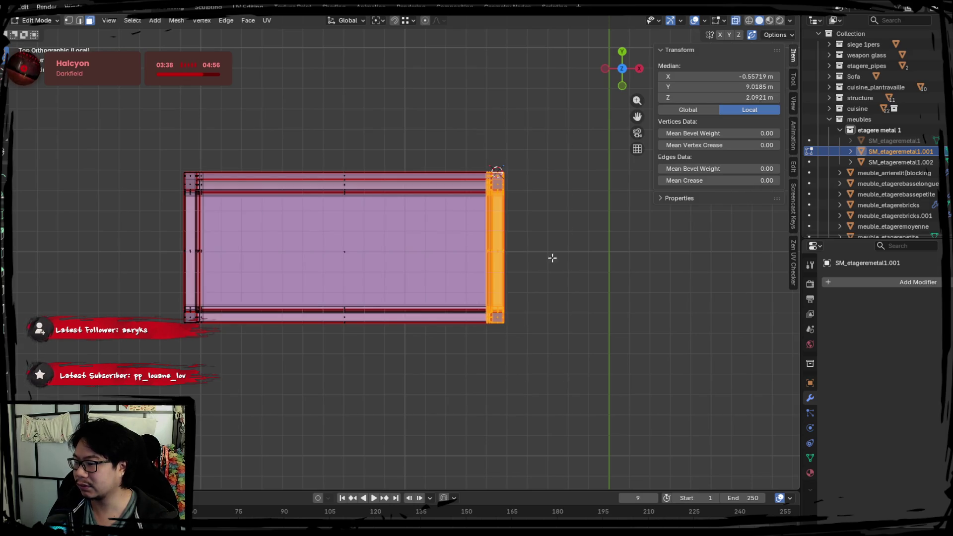
left_click_drag(113, 123, 213, 384, "shift")
mouse_move(527, 391)
middle_mouse_down()
mouse_move(456, 283)
mouse_move(495, 314)
middle_mouse_up()
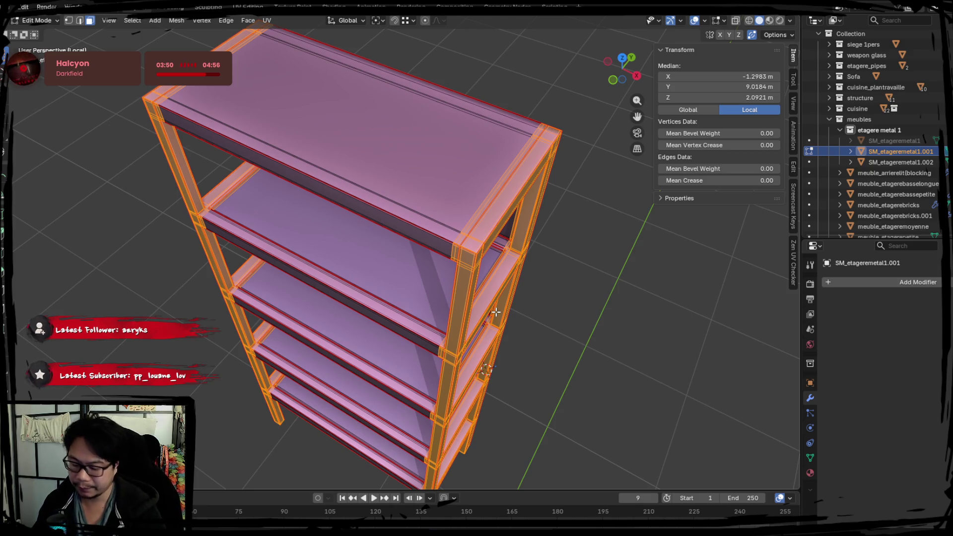
Separate the selected posts into their own object (P > Selection) and return to Object Mode
key("p")
left_click(496, 311)
key("Tab")
scroll(418, 225, "up", 2)
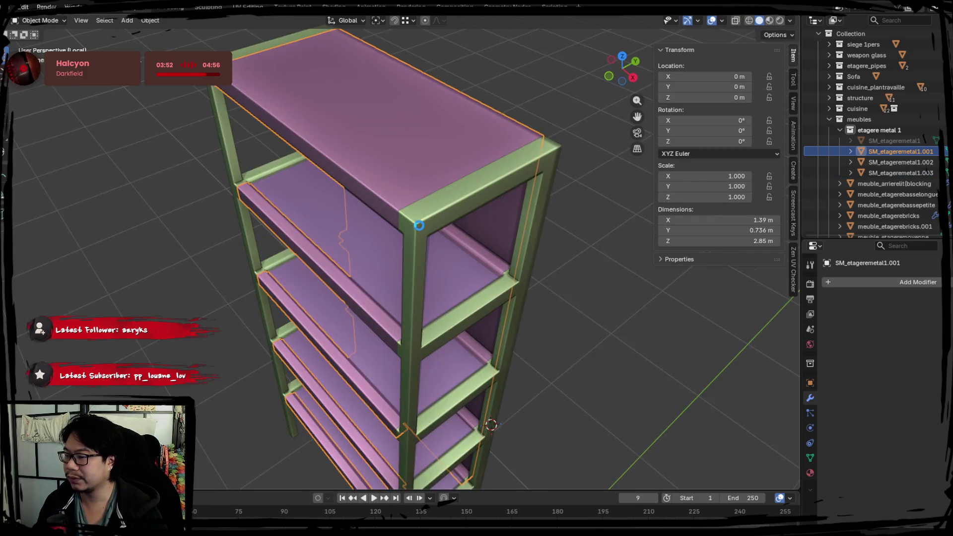
mouse_move(346, 284)
middle_mouse_down()
mouse_move(373, 248)
mouse_move(378, 260)
mouse_move(338, 251)
mouse_move(480, 263)
mouse_move(234, 243)
mouse_move(457, 264)
mouse_move(463, 124)
mouse_move(348, 147)
mouse_move(444, 329)
middle_mouse_up()
Rename the shelf object to SM_etageremetal1high, correcting the typo
key("a")
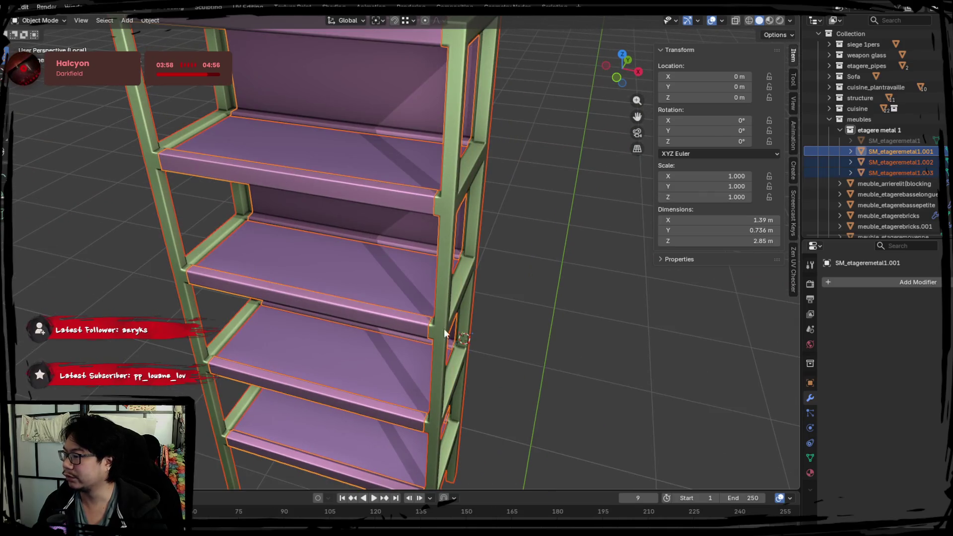
key("F2")
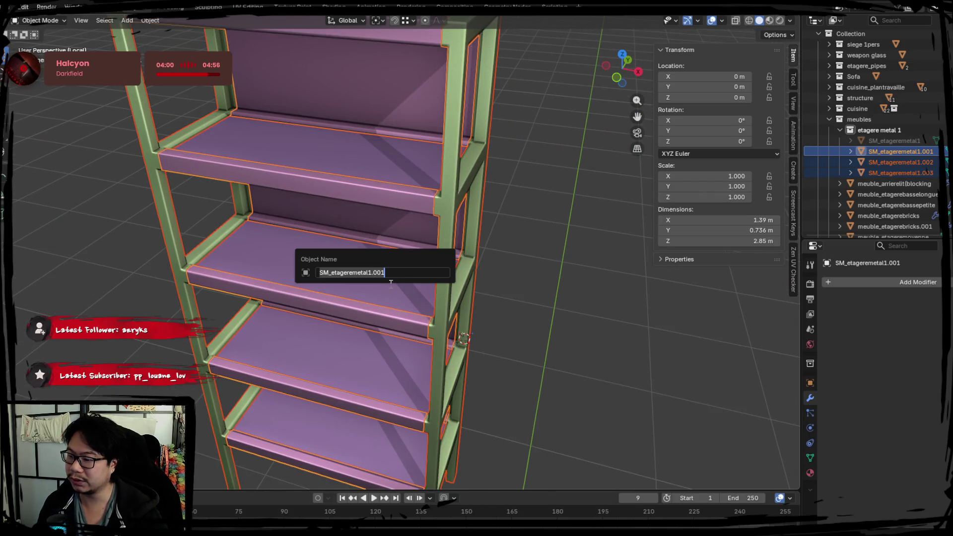
left_click(400, 274)
type("_hi")
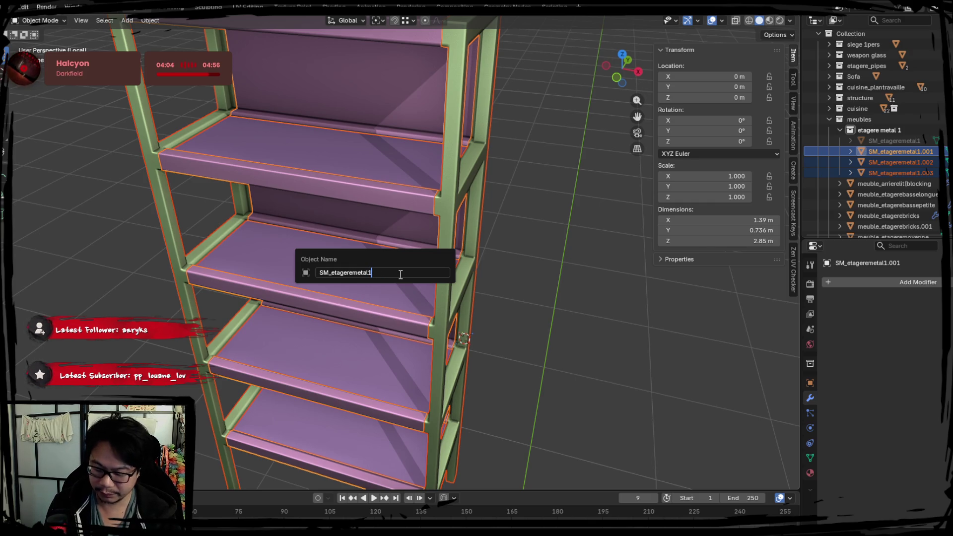
type("hj")
key("Return")
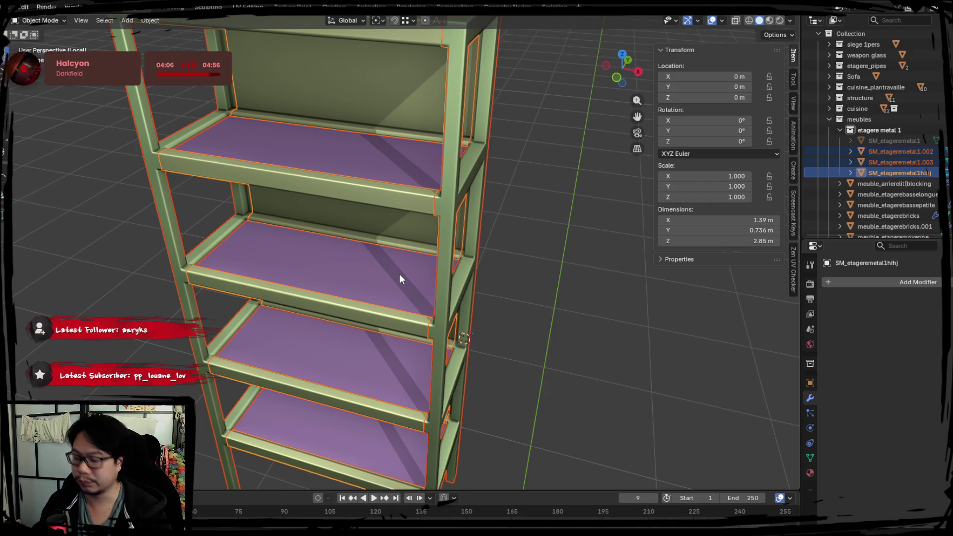
key("F2")
key("End")
key("BackSpace")
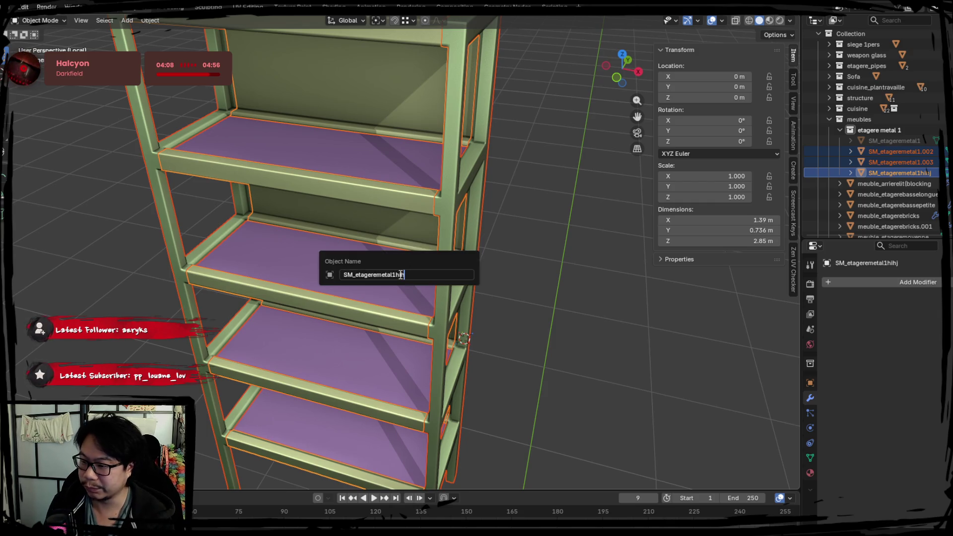
type("gh")
key("Return")
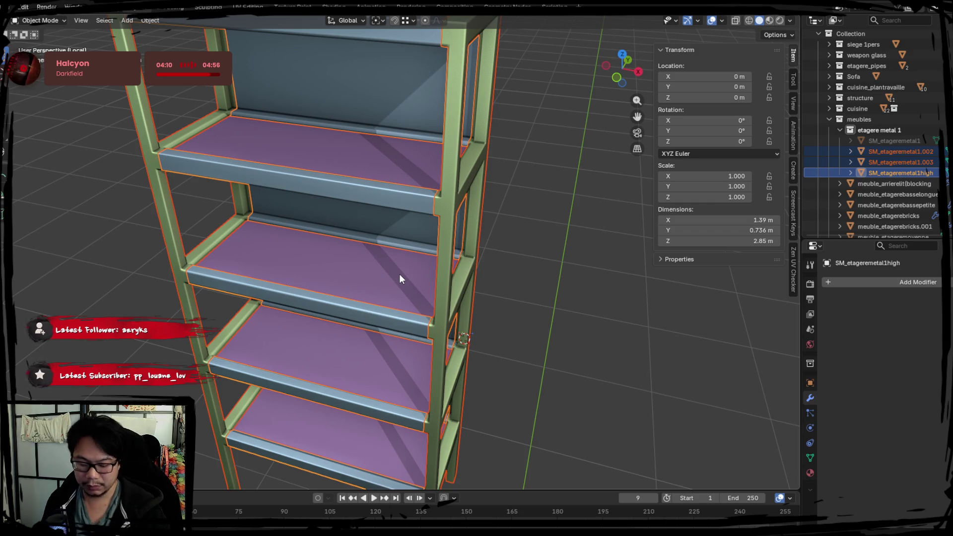
left_click(9, 7)
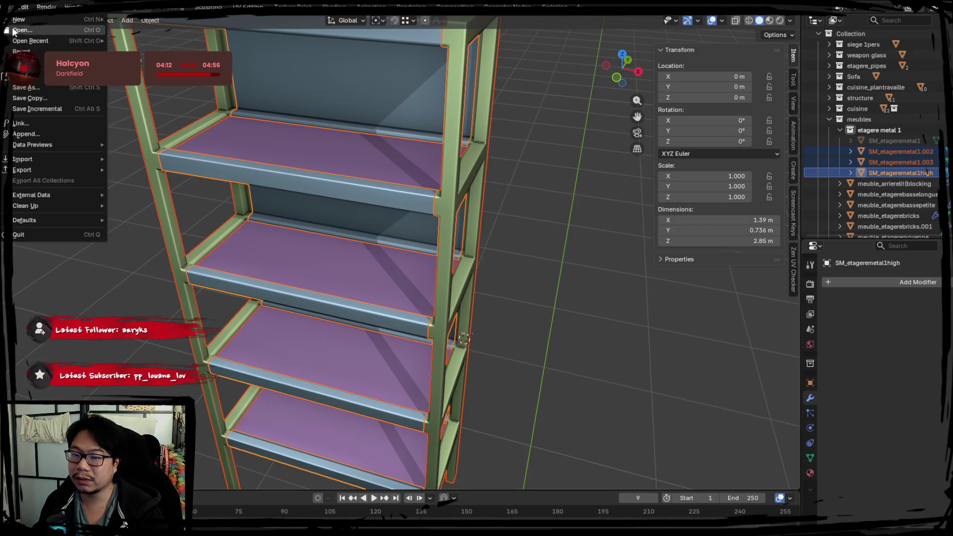
Export the shelf meshes via File > Export > FBX (.fbx)
mouse_move(36, 168)
left_click(138, 255)
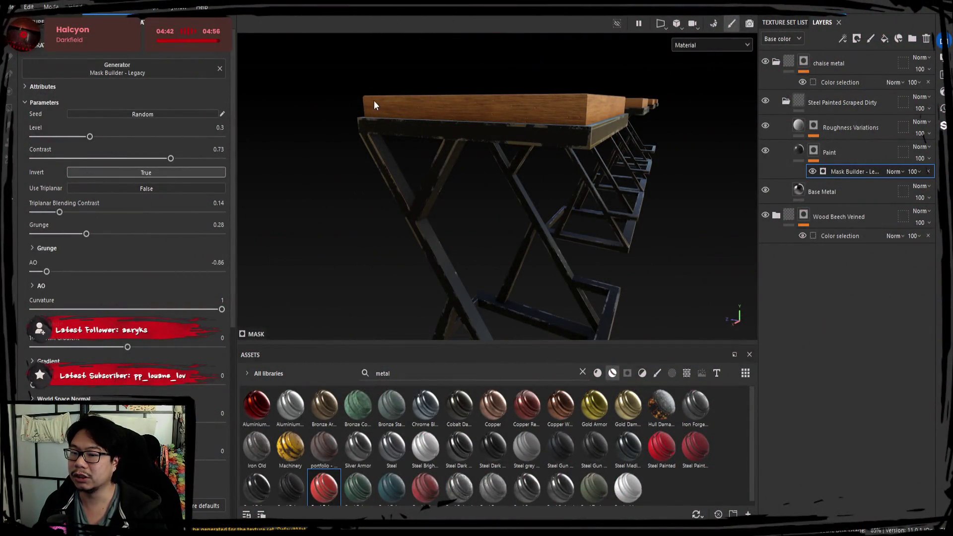
Look over the loaded shelf model and switch to Baking mode to show the Mesh Map Bakers
mouse_move(471, 164)
left_mouse_down("alt")
mouse_move(549, 173)
mouse_move(464, 177)
mouse_move(415, 210)
mouse_move(357, 218)
left_mouse_up("alt")
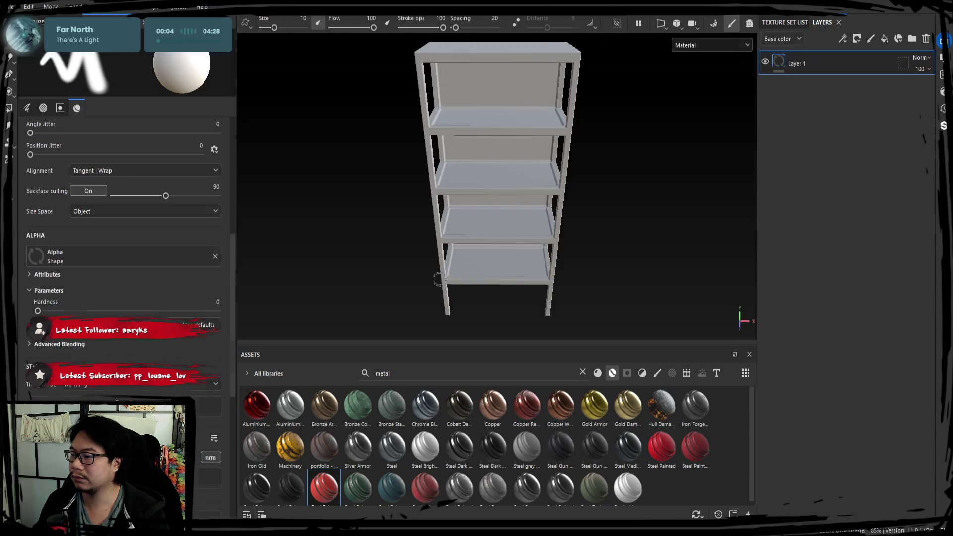
left_click(712, 24)
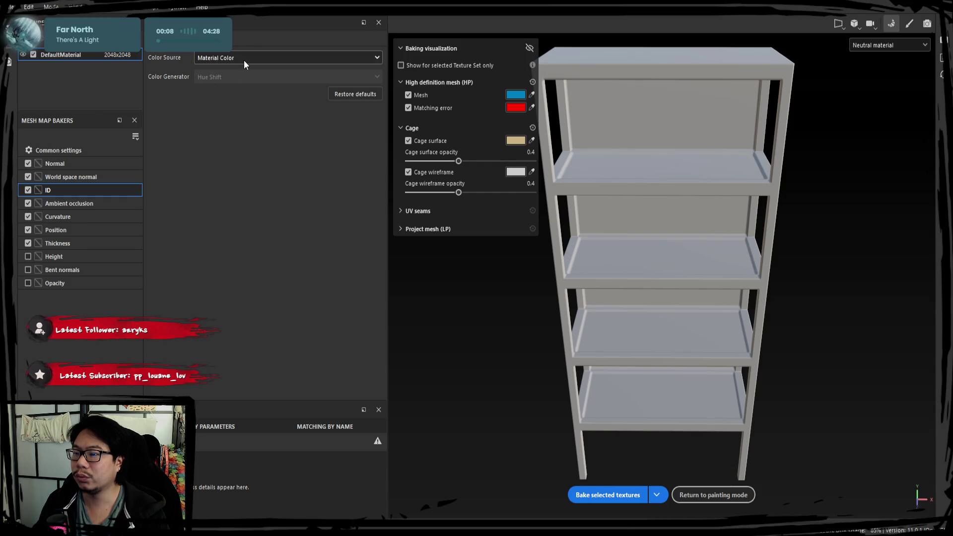
Lower Max Frontal Distance to 0.0009, bake the selected mesh maps, and return to painting mode
left_click(90, 151)
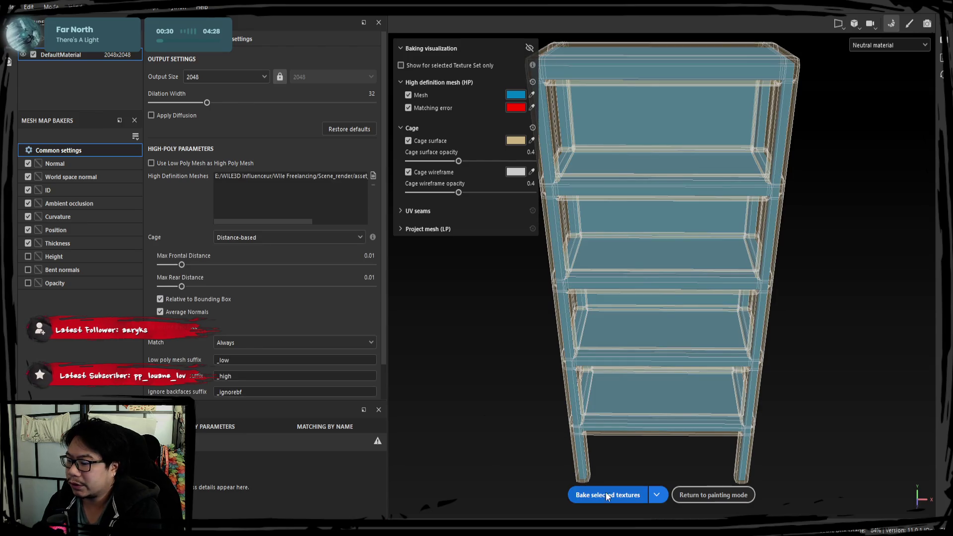
left_click_drag(182, 264, 168, 267)
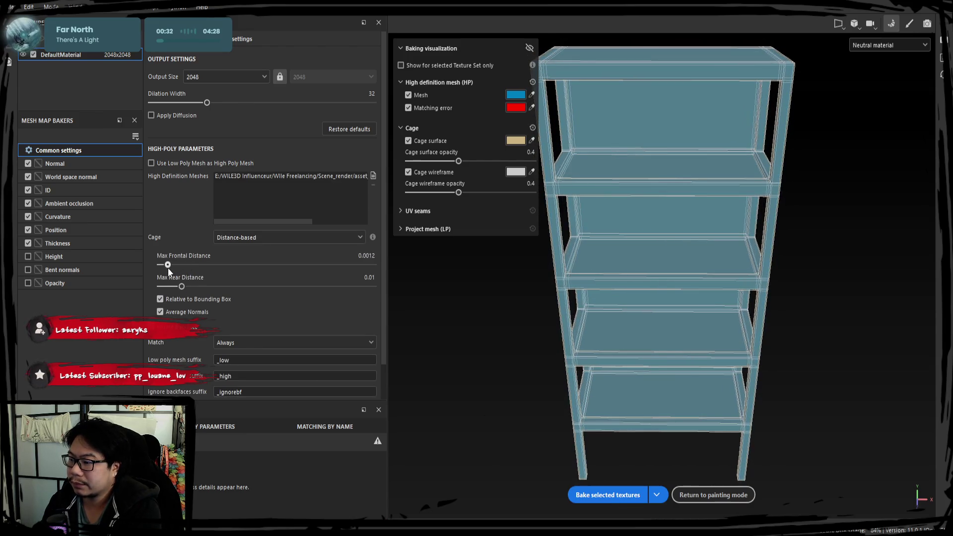
left_click(593, 495)
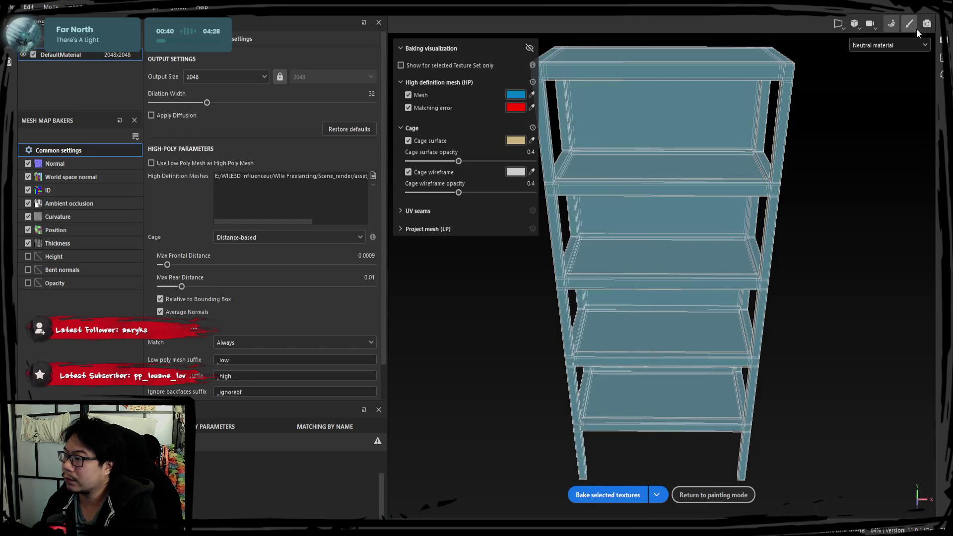
left_click(909, 24)
mouse_move(621, 266)
left_mouse_down("alt")
mouse_move(579, 258)
mouse_move(572, 276)
mouse_move(557, 264)
left_mouse_up("alt")
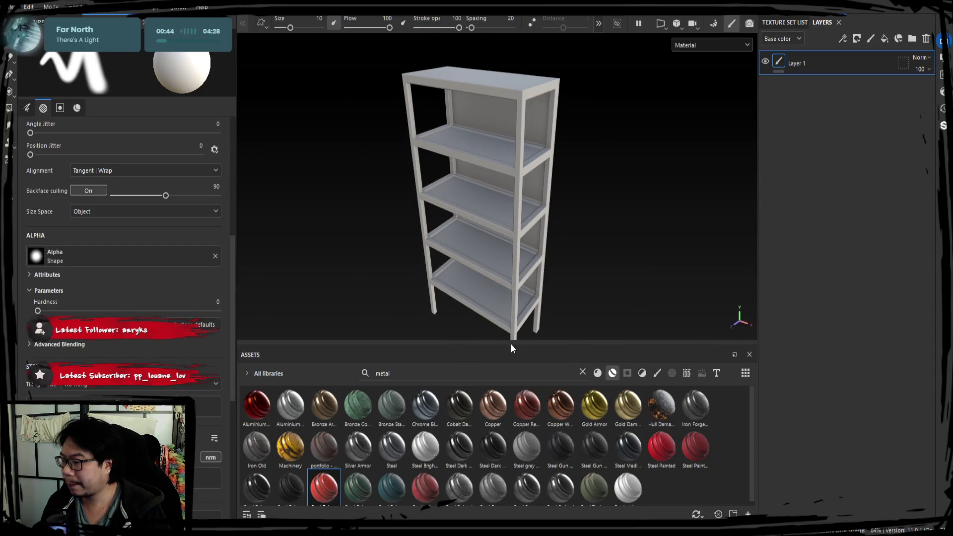
Add Steel Painted Scraped Dirty as a layer and delete the red paint and empty test layers
mouse_move(323, 487)
left_mouse_down()
mouse_move(328, 477)
mouse_move(844, 248)
left_mouse_up()
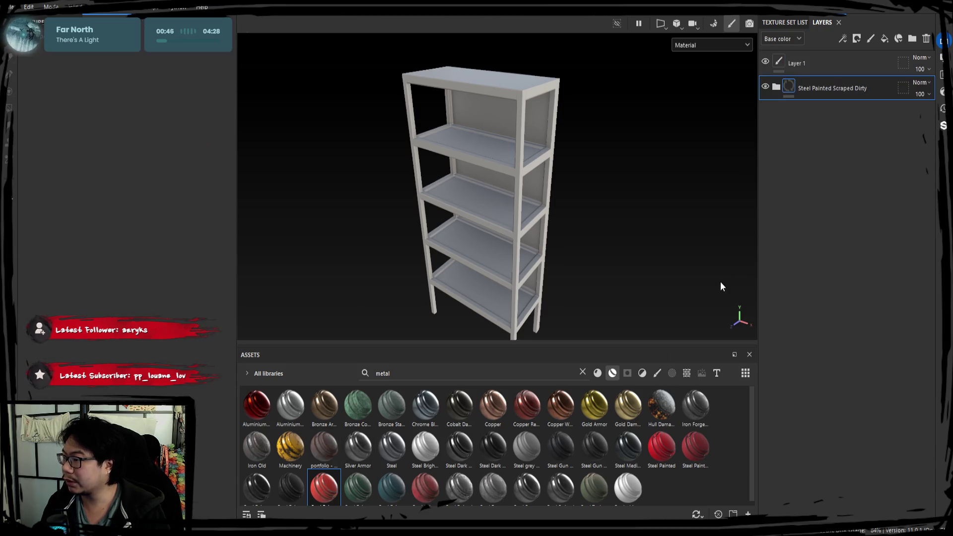
left_click(823, 67, "shift")
key("Delete")
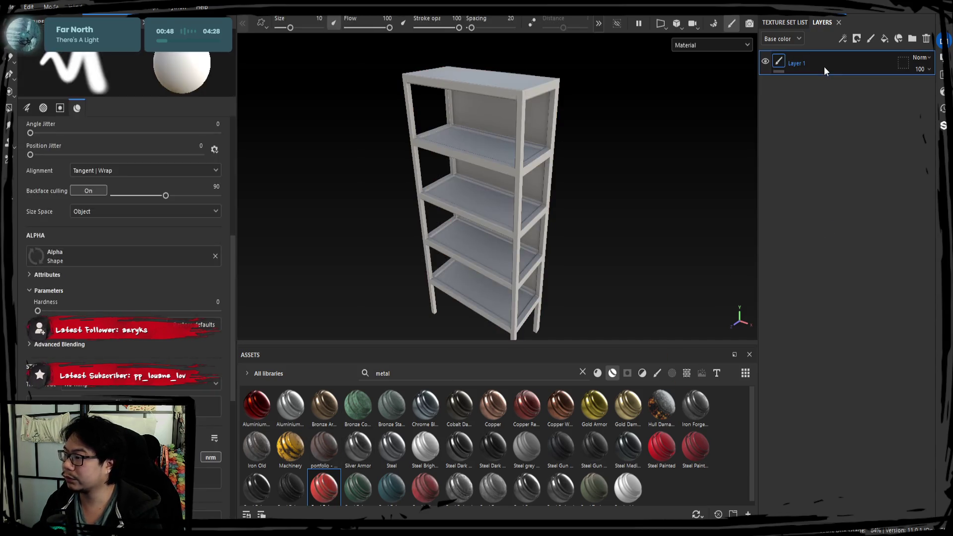
scroll(368, 478, "down", 1)
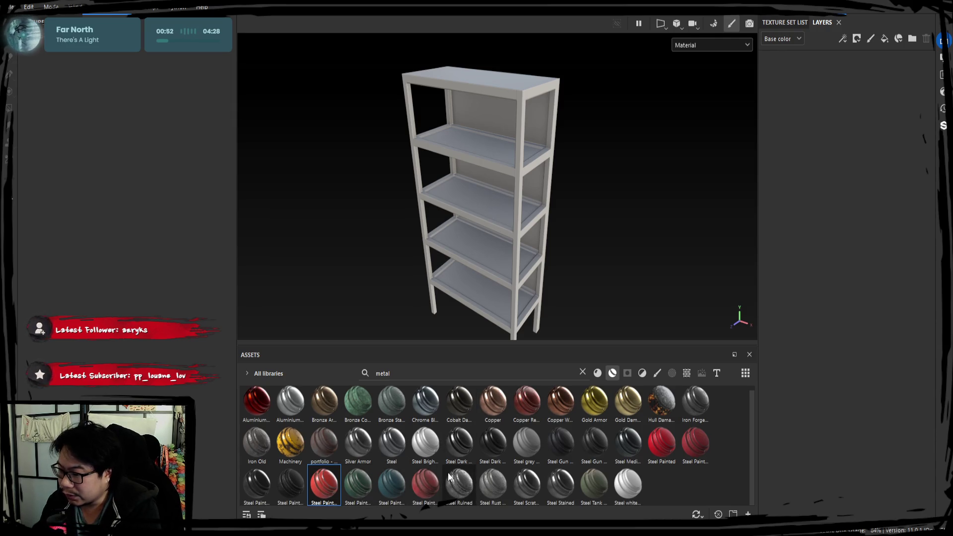
Search Assets for 'port', add the portfolio - metal rust material, and add a folder above it
double_click(464, 372)
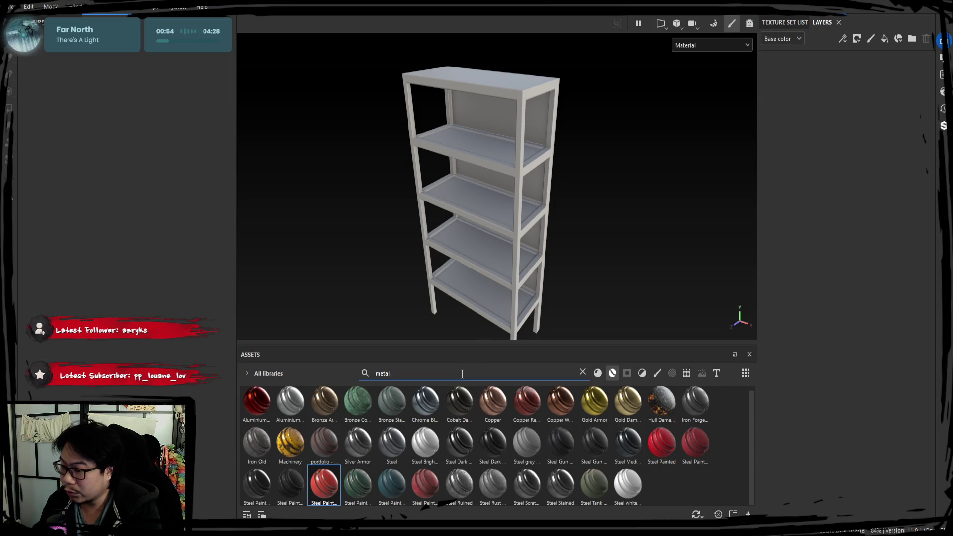
type("port")
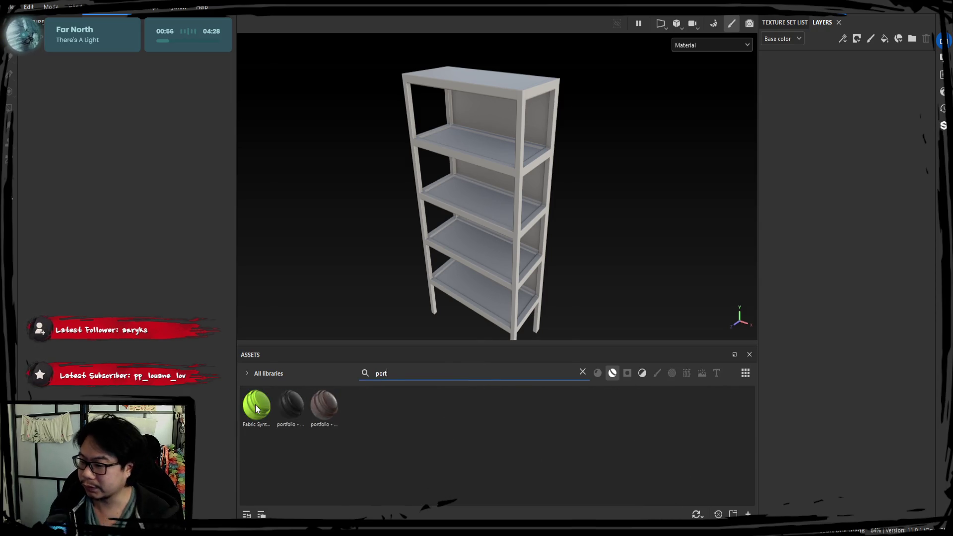
left_click_drag(324, 404, 876, 191)
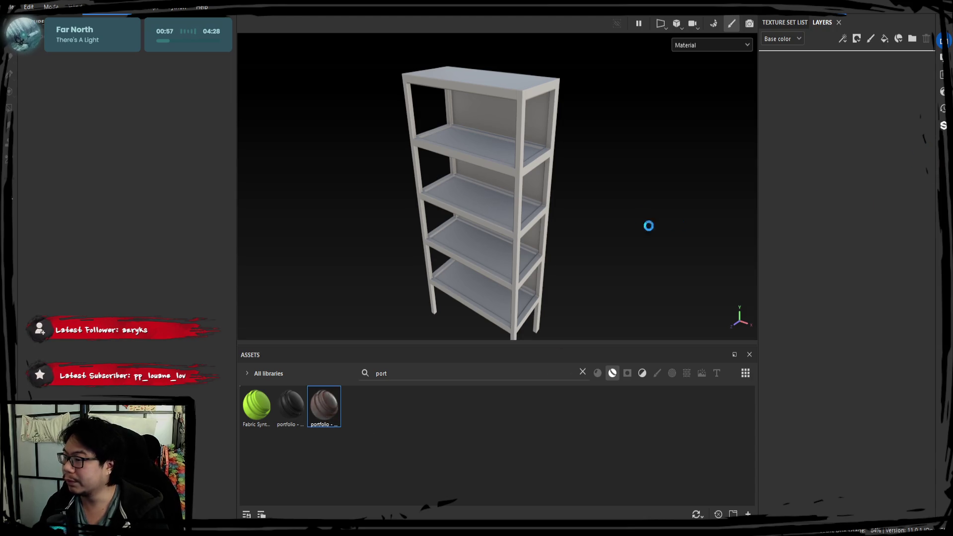
mouse_move(625, 196)
left_mouse_down("alt")
mouse_move(597, 212)
mouse_move(463, 192)
mouse_move(503, 205)
mouse_move(457, 171)
mouse_move(788, 74)
left_mouse_up("alt")
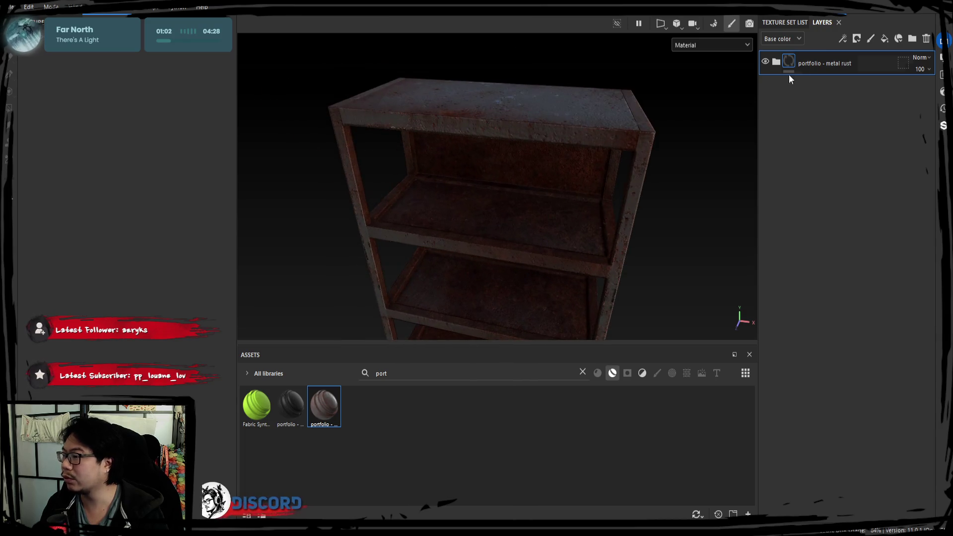
left_click(812, 64)
left_click(912, 39)
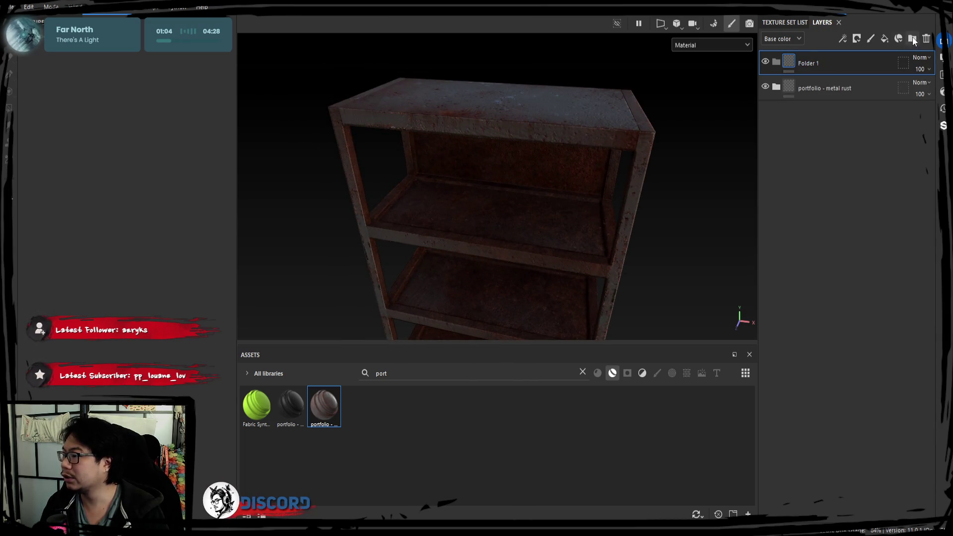
Rename the new folder to 'coté' and move the portfolio - metal rust layer into it
left_click_drag(812, 82, 809, 63)
double_click(808, 63)
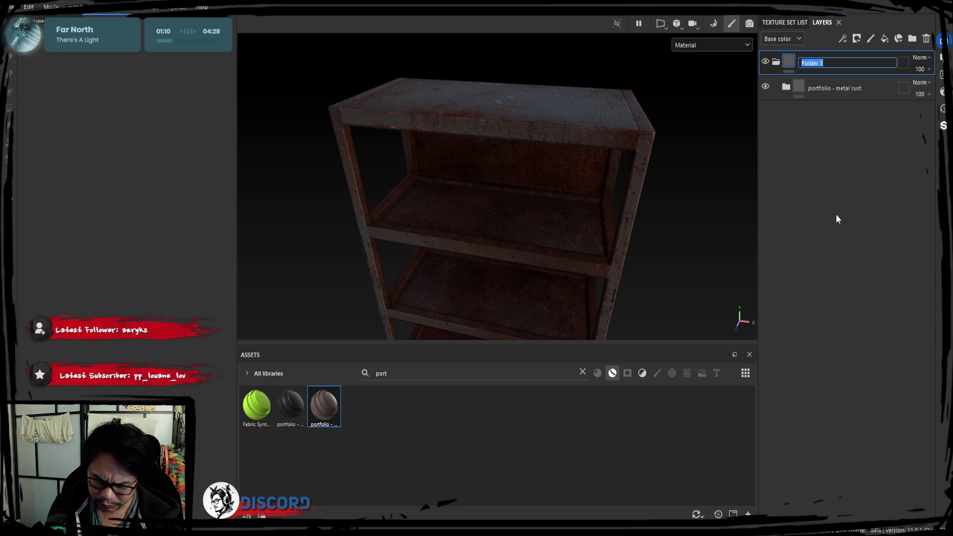
type("cot2")
key("Return")
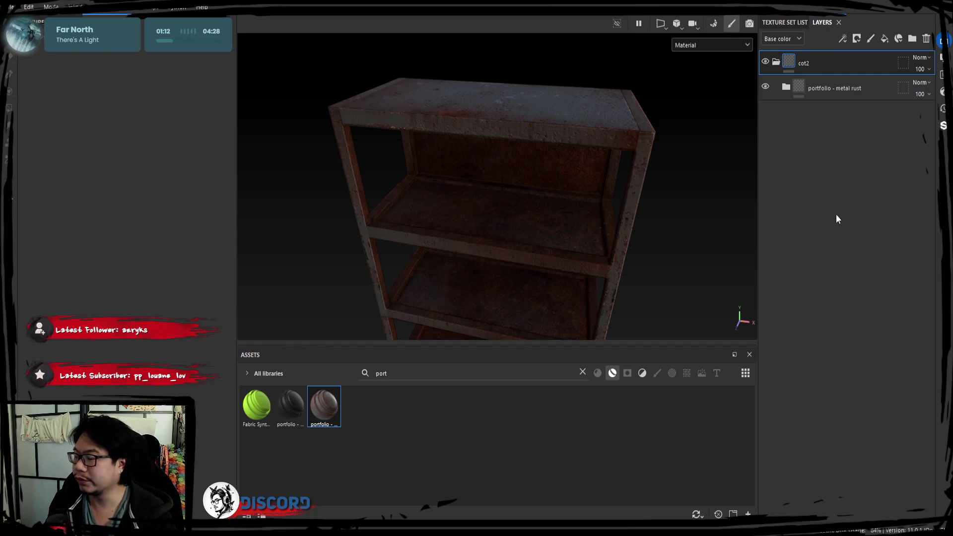
double_click(808, 67)
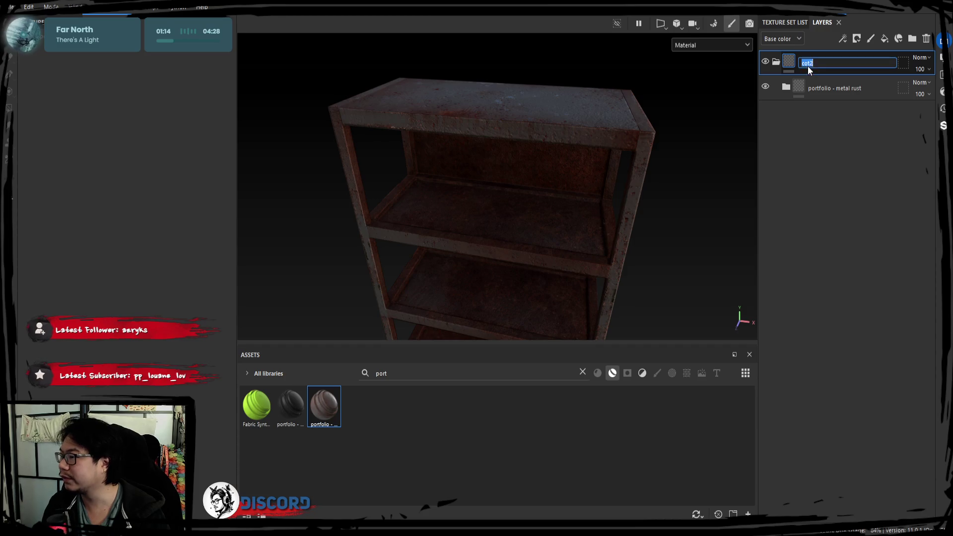
type("coté")
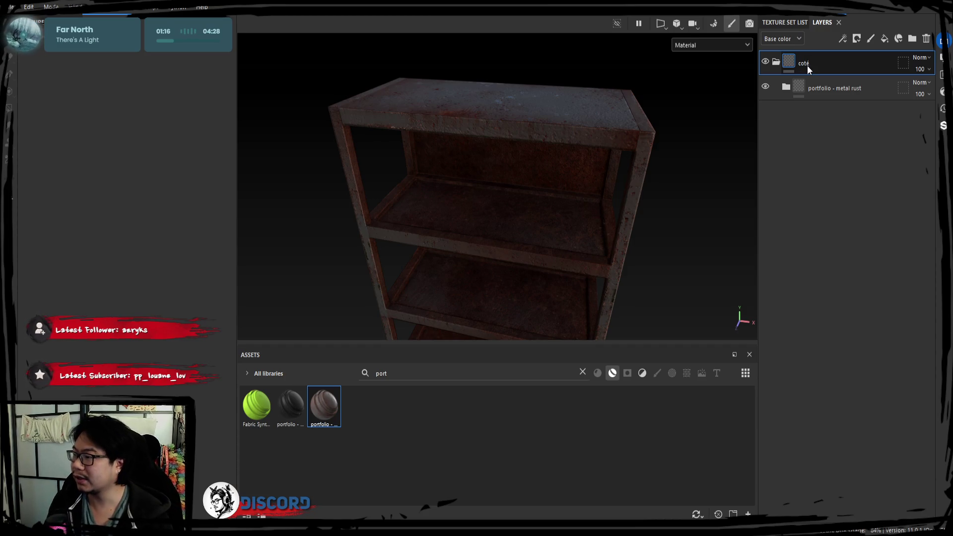
key("Return")
left_click(820, 87)
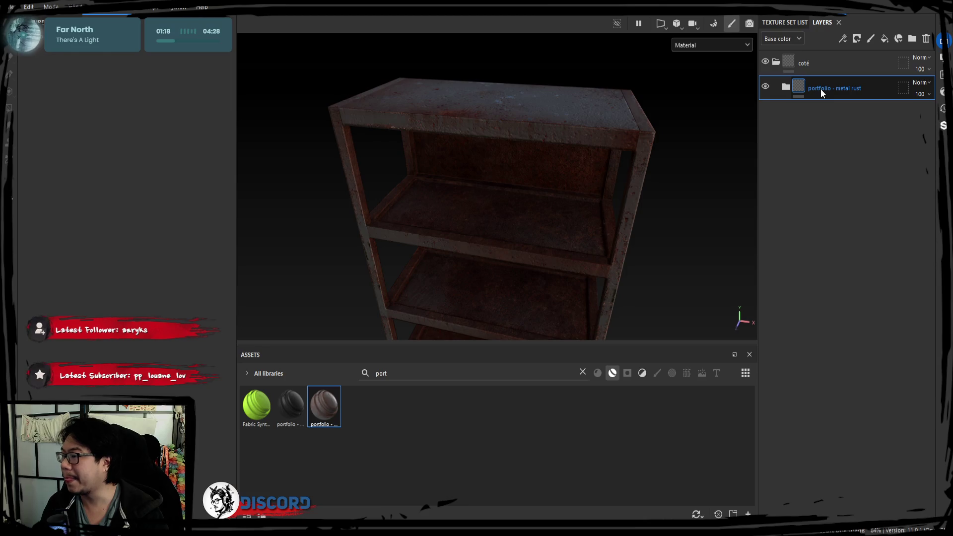
mouse_move(820, 88)
left_mouse_down()
mouse_move(779, 114)
mouse_move(814, 64)
left_mouse_up()
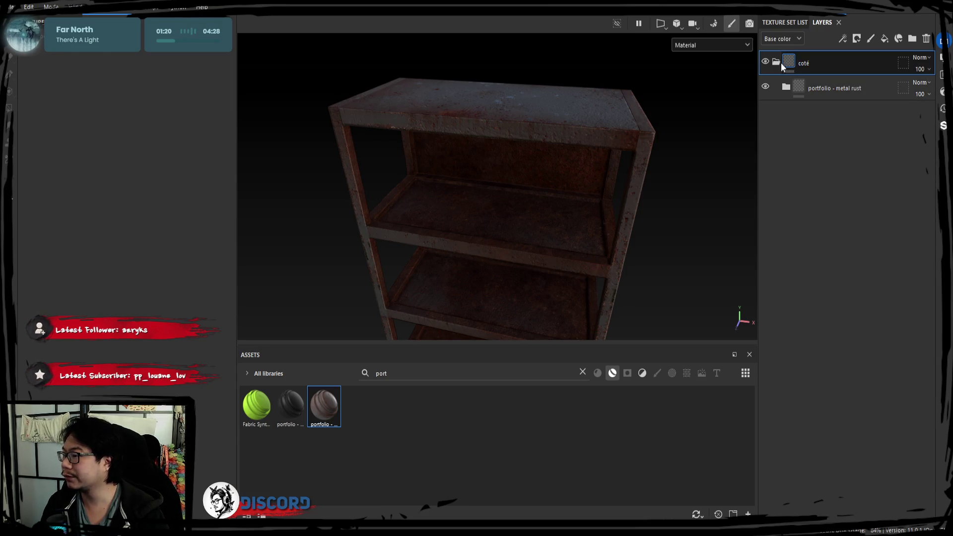
Give the coté folder an ID colour-selection mask picking the green frame colour
right_click(834, 72)
left_click(847, 117)
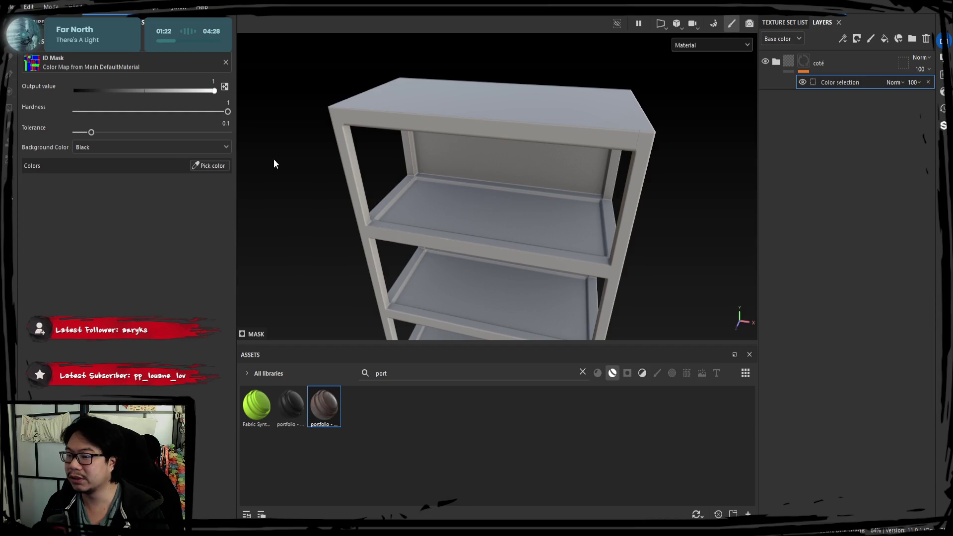
left_click(209, 165)
left_click(355, 136)
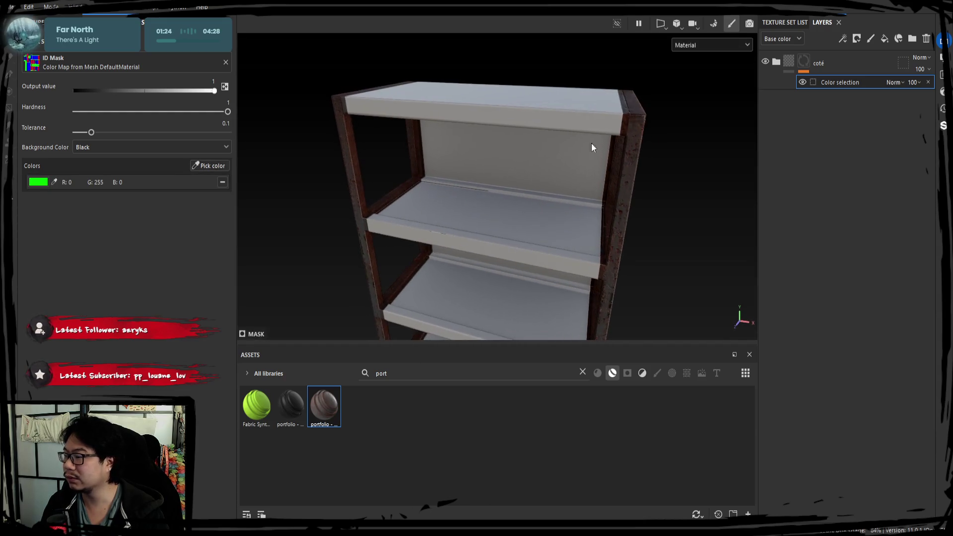
Duplicate the coté folder and switch its mask to the blue back-panel colour
left_click(826, 65)
key("ctrl+d")
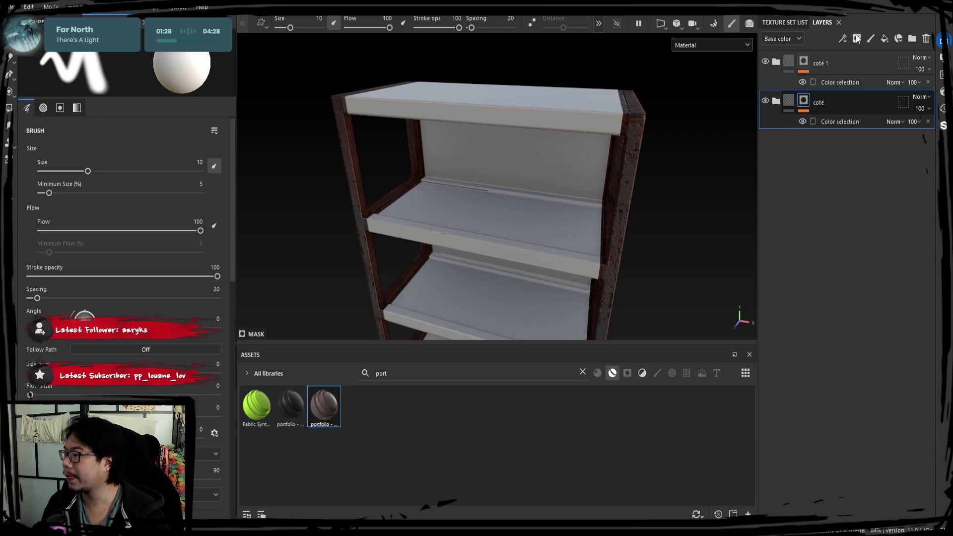
left_click(840, 122)
left_click(190, 167)
left_click(468, 85)
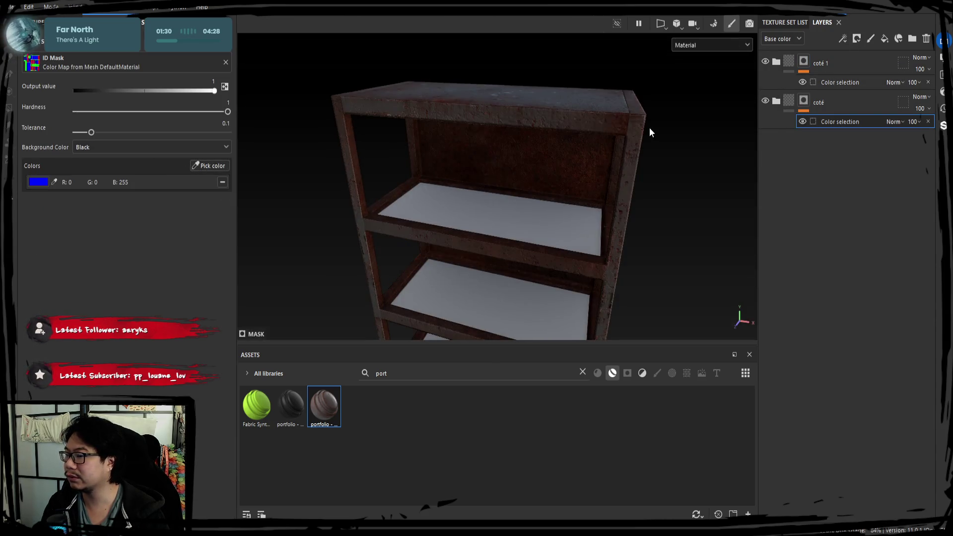
Duplicate the folder again and set its mask to the red shelf colour
left_click(806, 109)
key("ctrl+d")
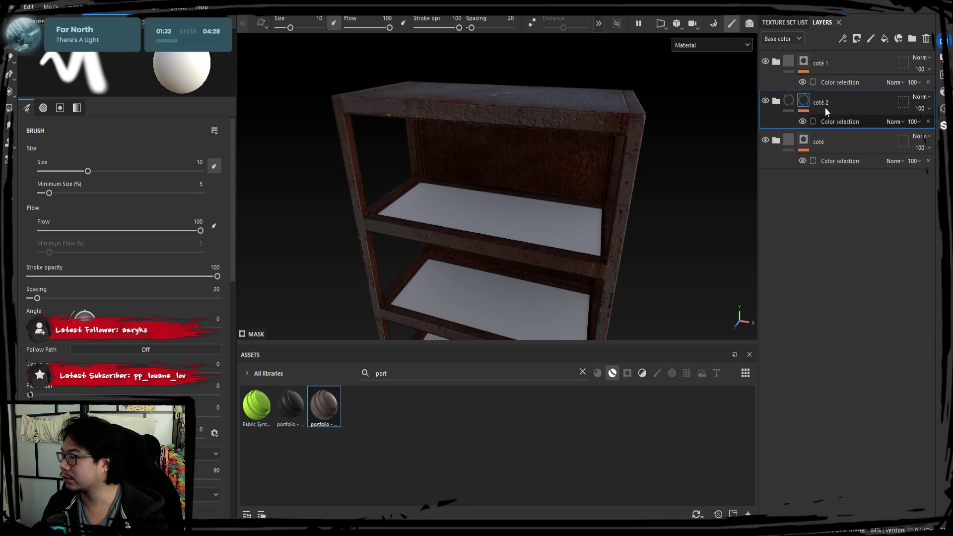
left_click(810, 162)
left_click(218, 169)
left_click(441, 197)
Rename the duplicated folders 'back' and 'plateau', then delete the plateau folder
double_click(823, 103)
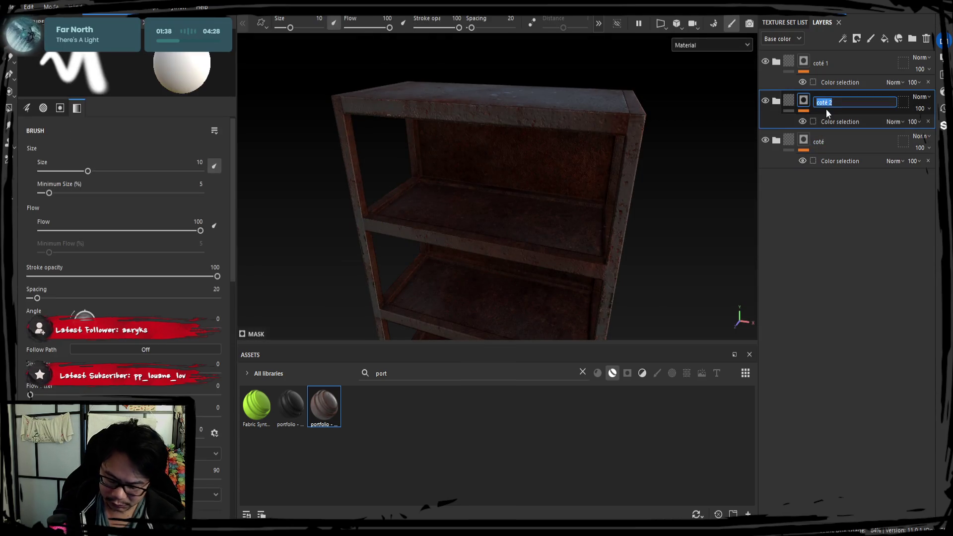
type("back")
key("Return")
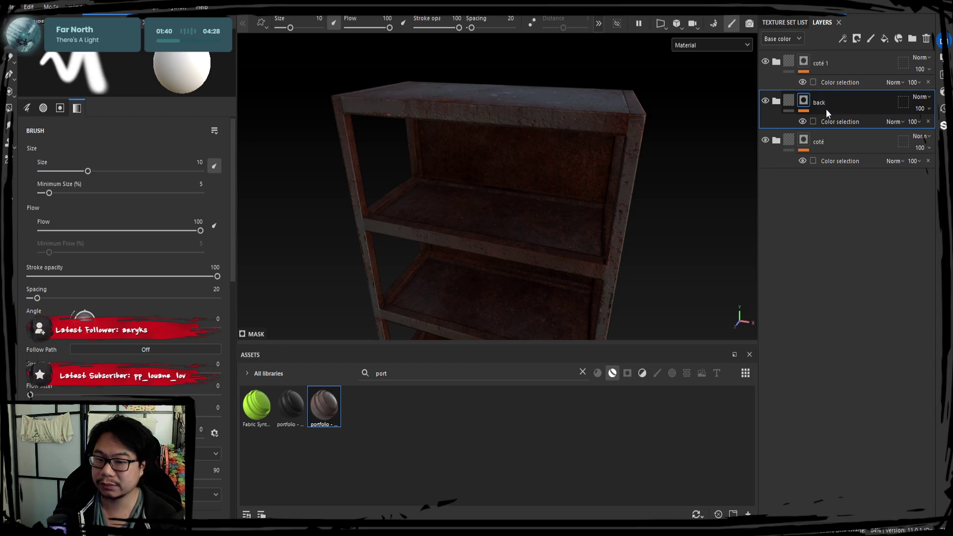
double_click(822, 142)
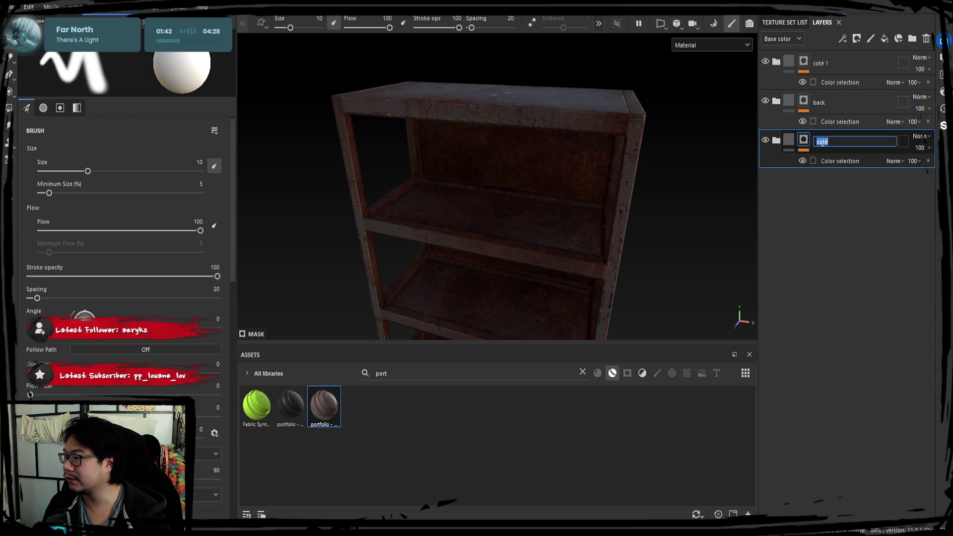
type("plateau")
key("Return")
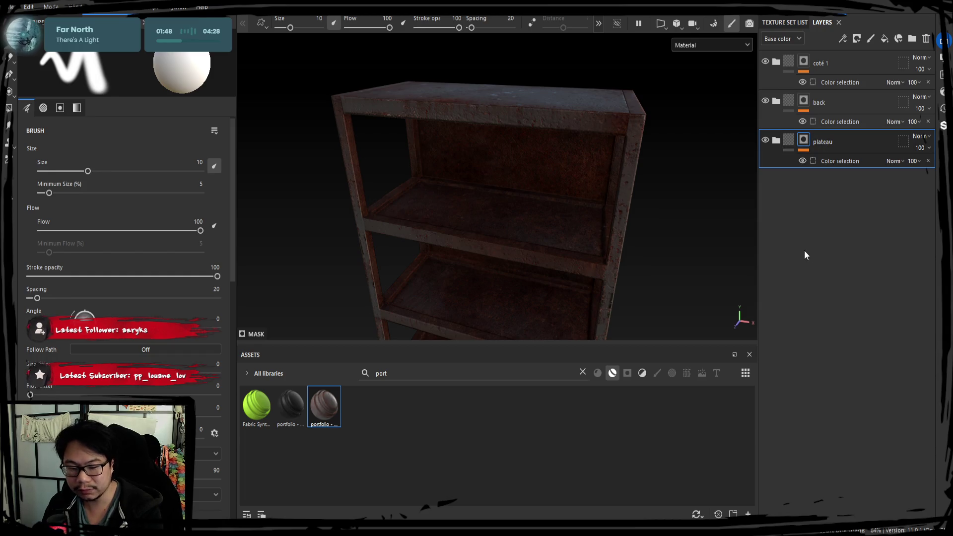
key("Delete")
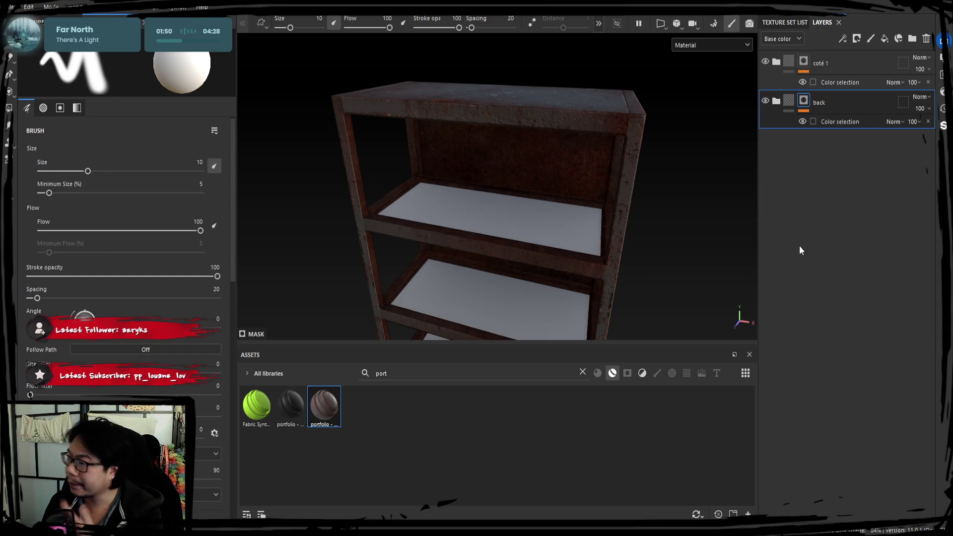
Search Assets for 'wood', try Wood Beech Veined on the shelves, then delete it
left_click(465, 373)
key("ctrl+a")
key("BackSpace")
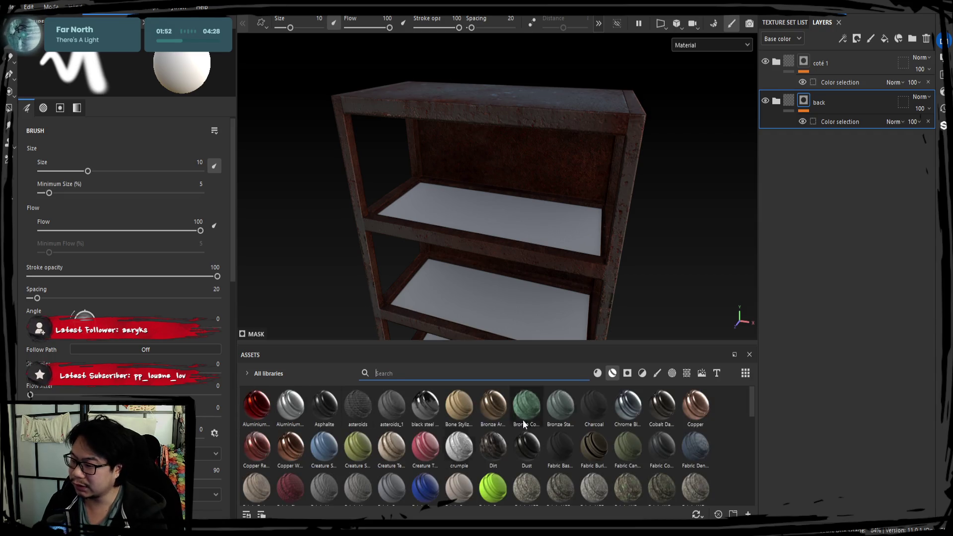
type("port")
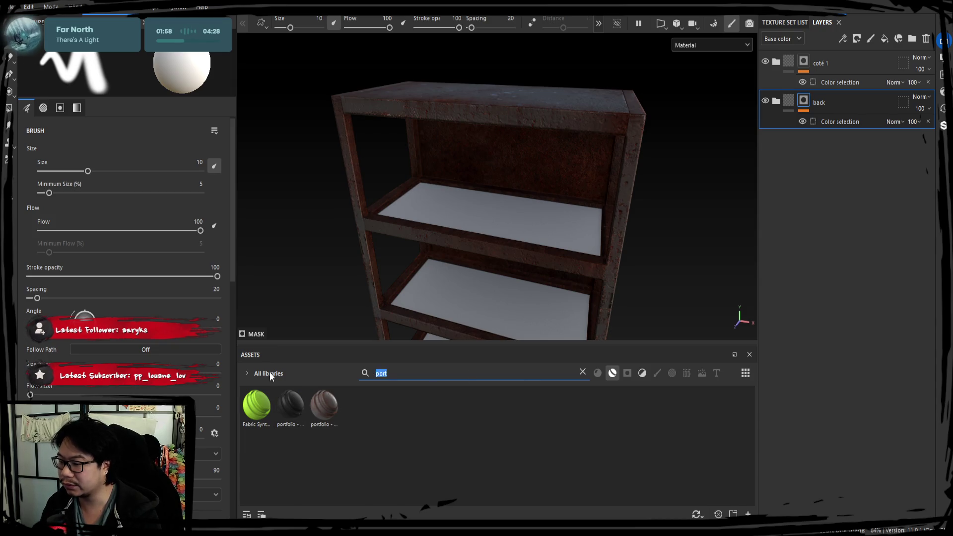
key("BackSpace")
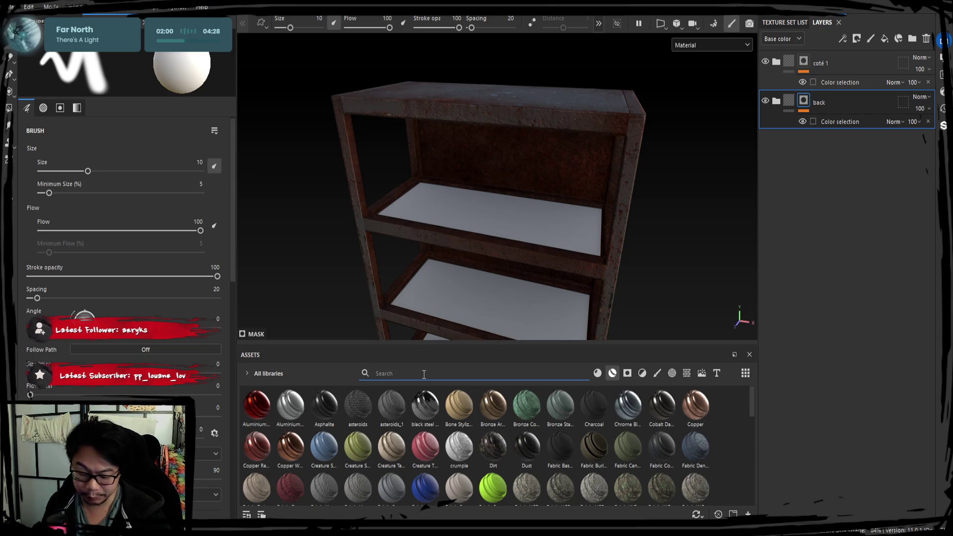
type("wood")
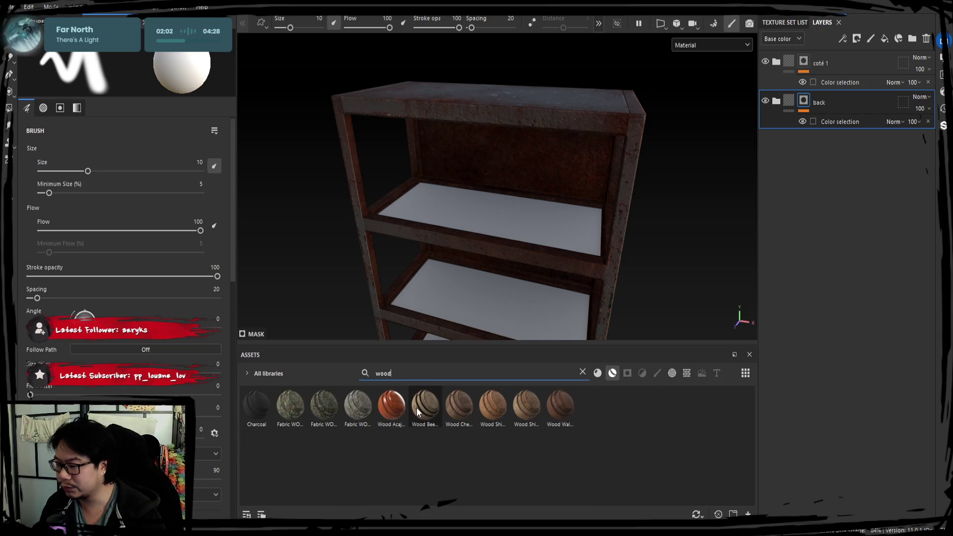
left_click_drag(419, 408, 861, 273)
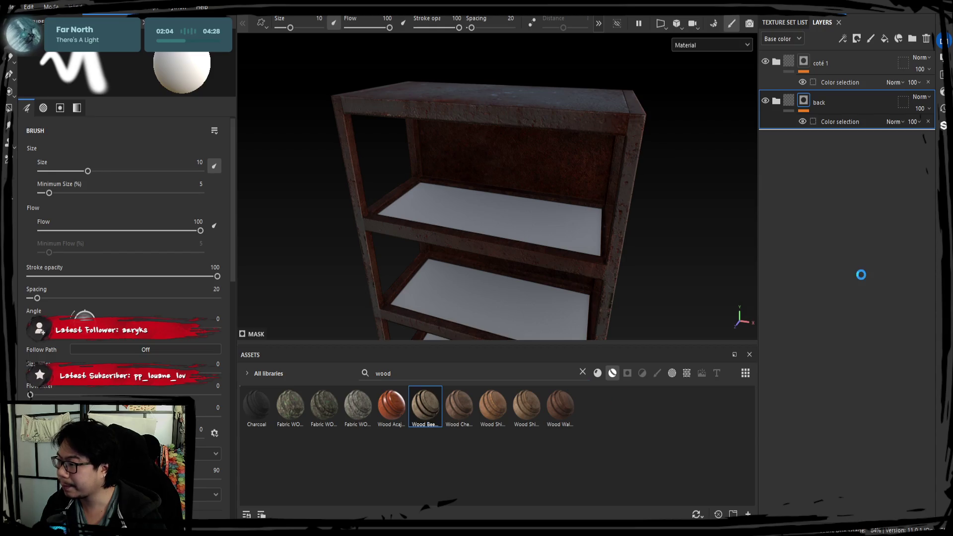
mouse_move(722, 273)
left_mouse_down("alt")
mouse_move(645, 291)
mouse_move(635, 264)
left_mouse_up("alt")
left_click(847, 147)
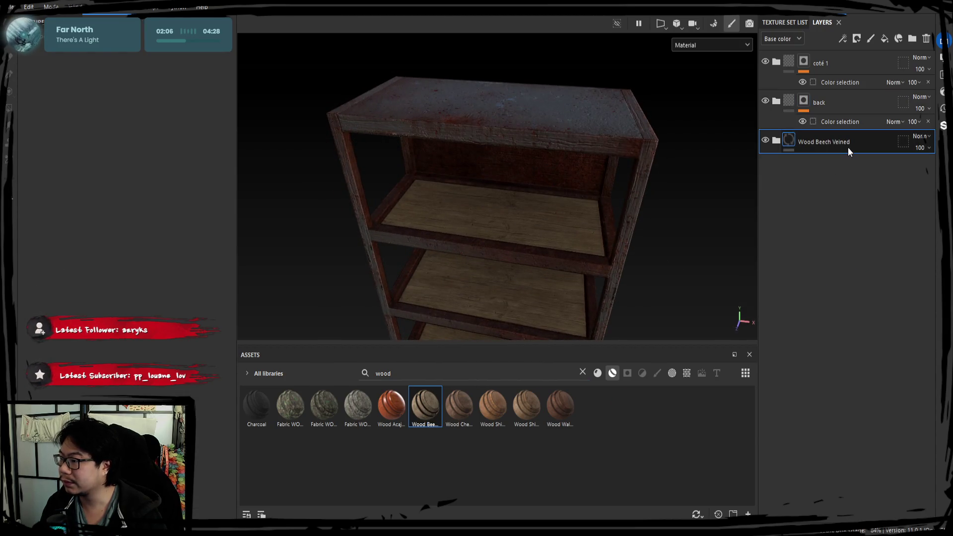
key("Delete")
Try Wood Cherry, Wood Ship Hull and Wood Ship layers, deleting each one
mouse_move(459, 406)
left_mouse_down()
mouse_move(511, 399)
mouse_move(848, 176)
left_mouse_up()
key("Delete")
mouse_move(493, 406)
left_mouse_down()
mouse_move(799, 194)
mouse_move(813, 203)
left_mouse_up()
left_click(827, 145)
key("Delete")
mouse_move(526, 406)
left_mouse_down()
mouse_move(814, 197)
mouse_move(856, 212)
left_mouse_up()
key("Delete")
Re-add Wood Beech Veined, then delete it, undo, and redo the deletion
mouse_move(424, 406)
left_mouse_down()
mouse_move(585, 324)
mouse_move(785, 196)
left_mouse_up()
scroll(486, 213, "up", 5)
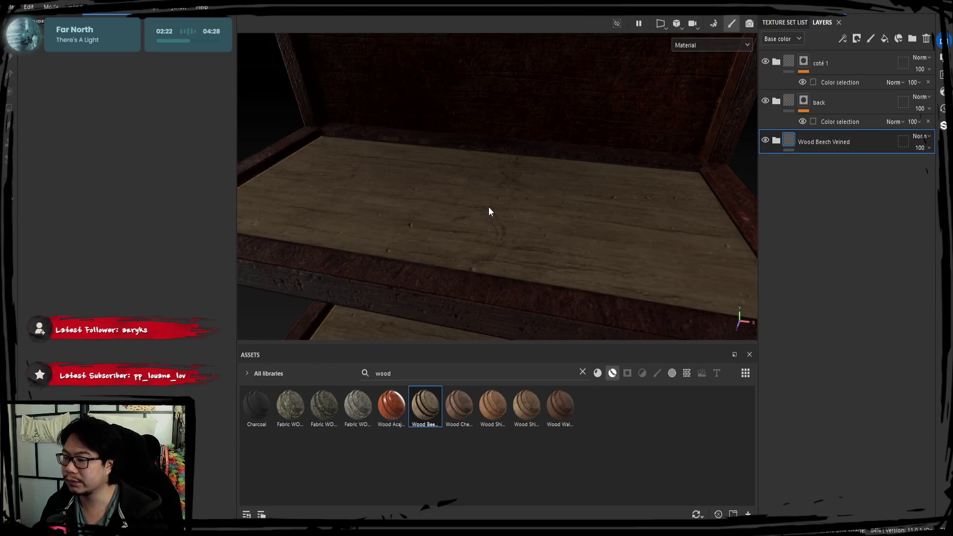
scroll(530, 268, "down", 5)
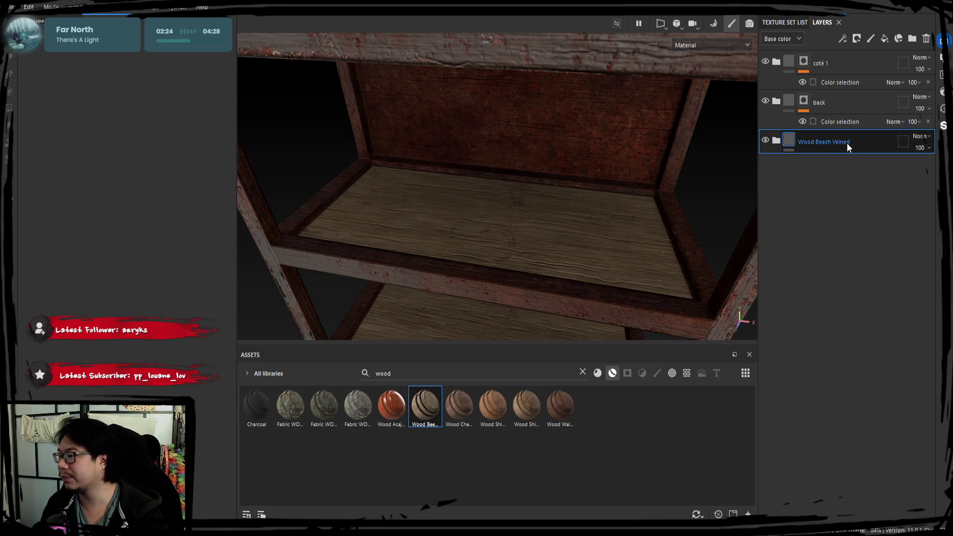
key("Delete")
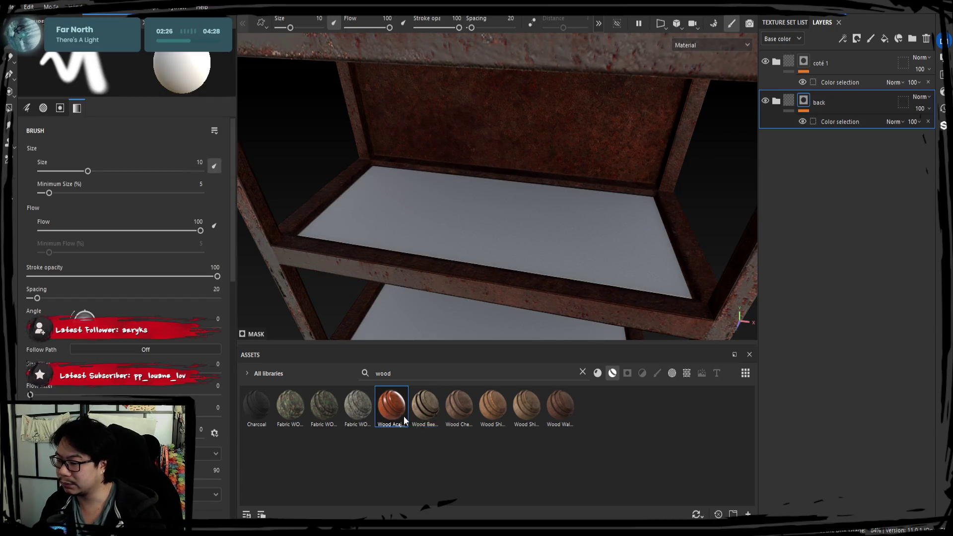
key("ctrl+z")
key("ctrl+y")
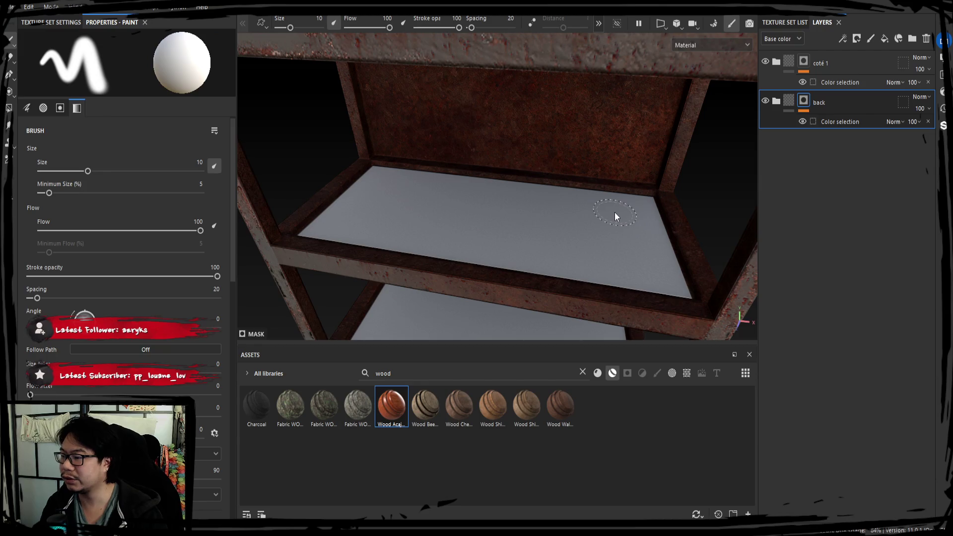
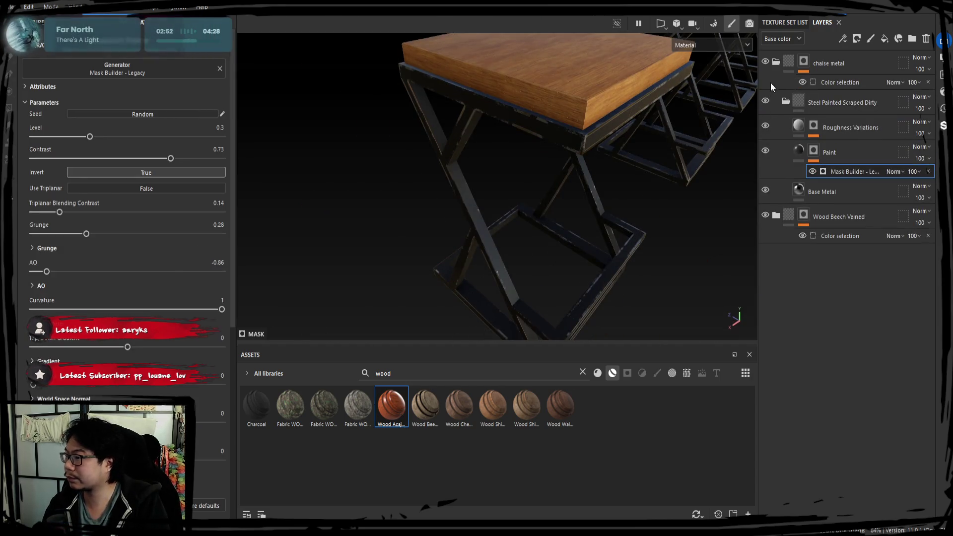
Delete the Color Selection mask from the Wood Beech Veined folder
left_click(775, 62)
mouse_move(677, 91)
left_mouse_down("alt")
mouse_move(440, 89)
mouse_move(504, 148)
mouse_move(483, 152)
left_mouse_up("alt")
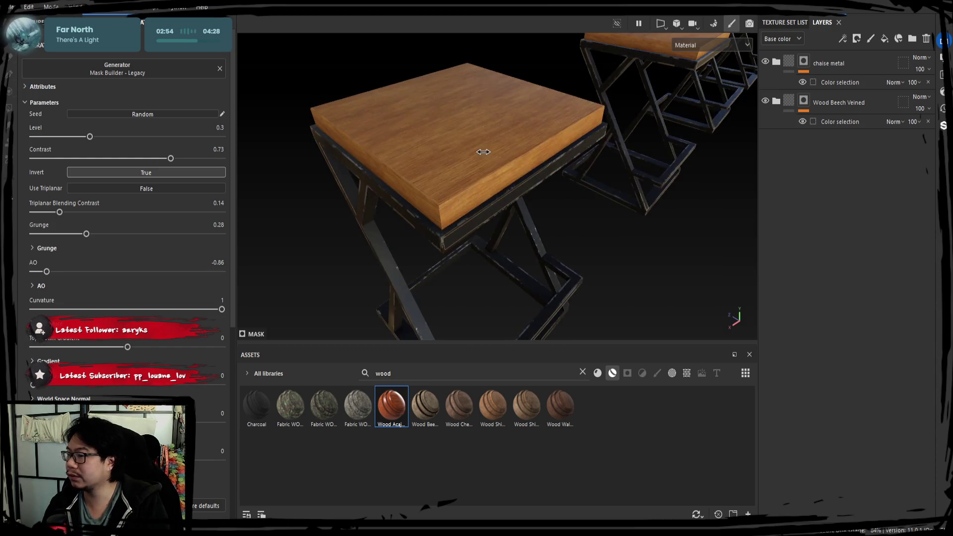
left_click(807, 100)
double_click(837, 105)
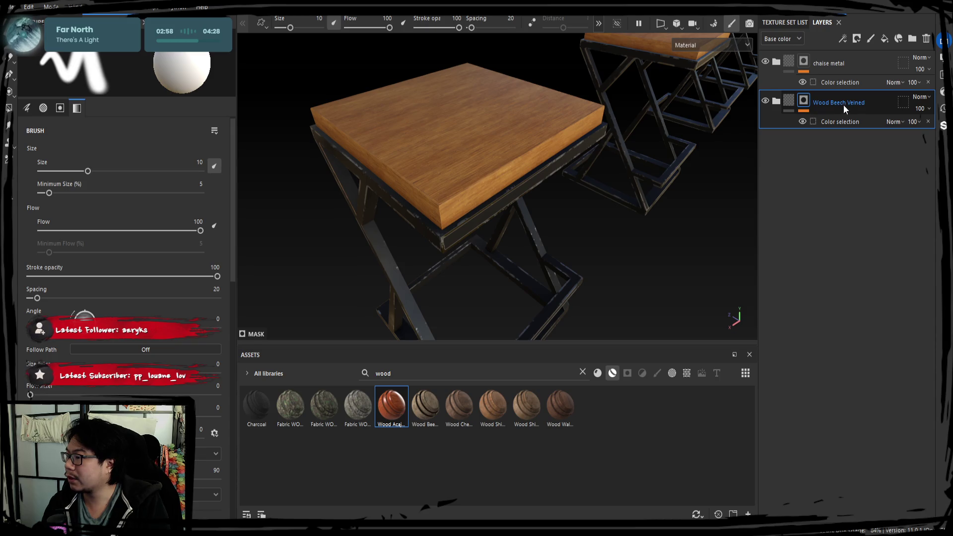
left_click(829, 108)
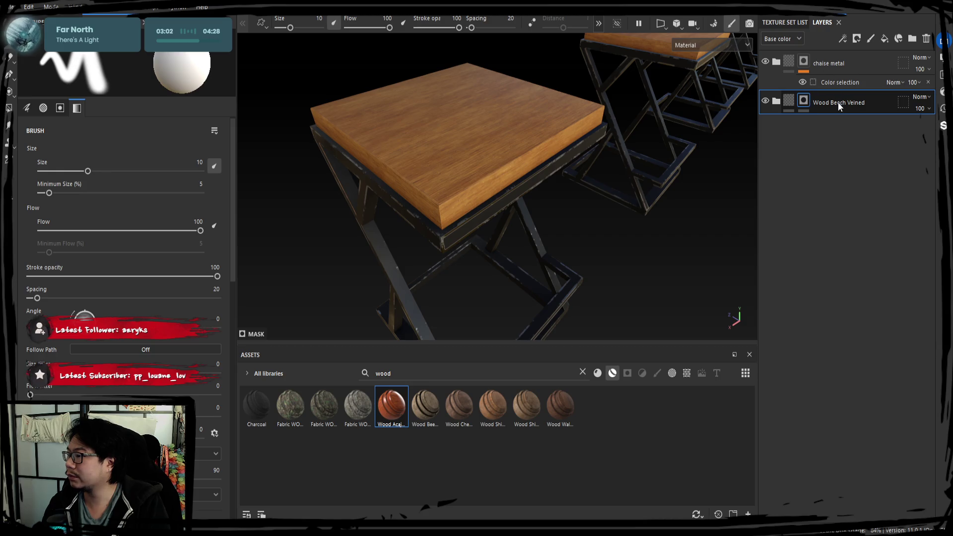
key("Delete")
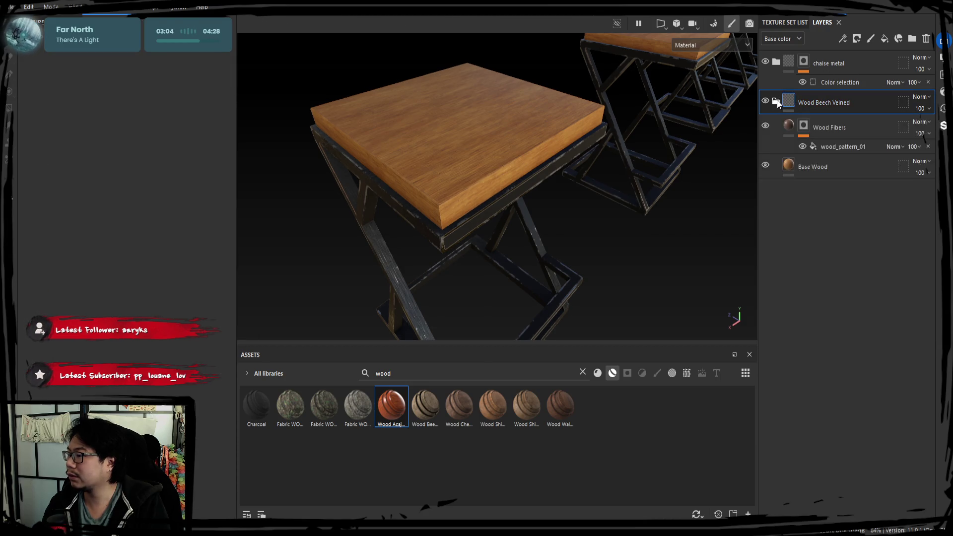
Rename the Wood Beech Veined folder to 'portfolio bois'
double_click(817, 108)
type("po")
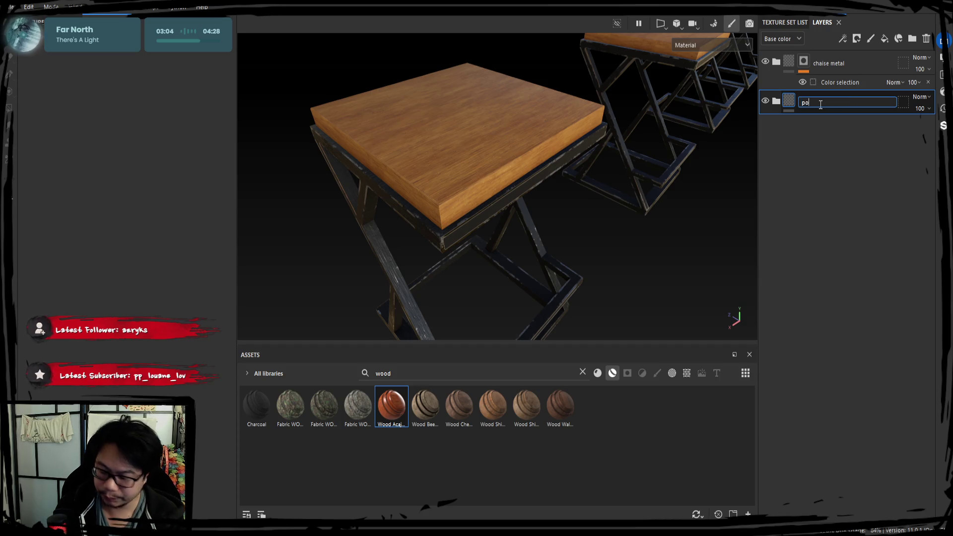
type("rtfolio")
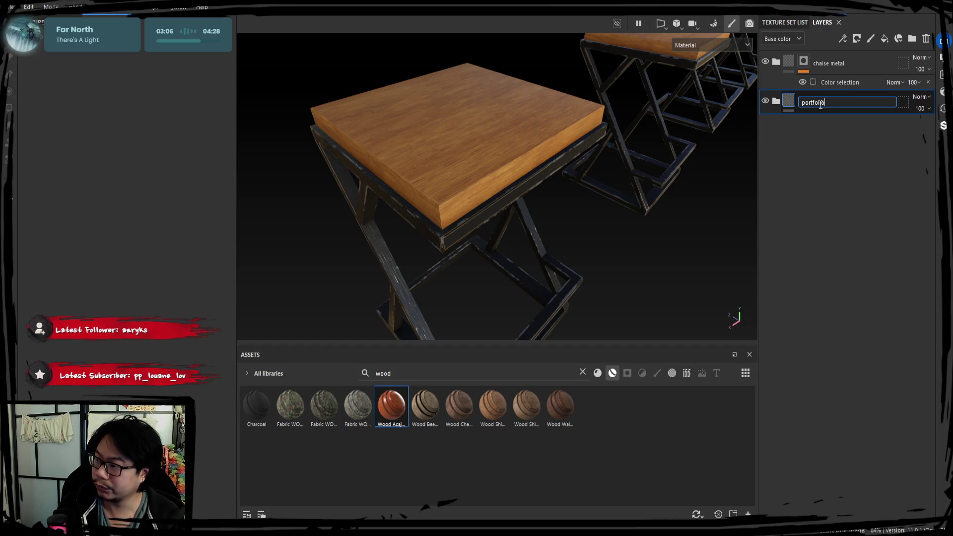
type(" bois")
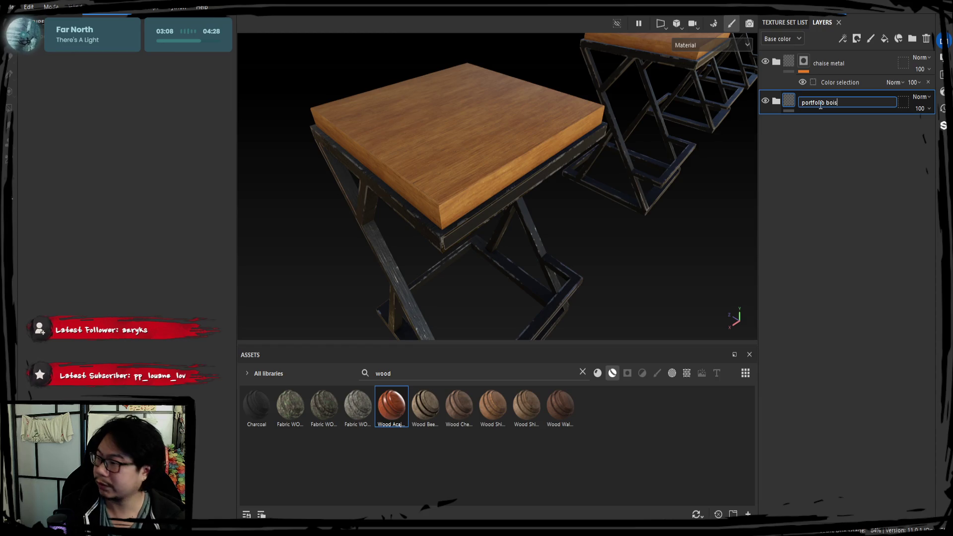
key("Return")
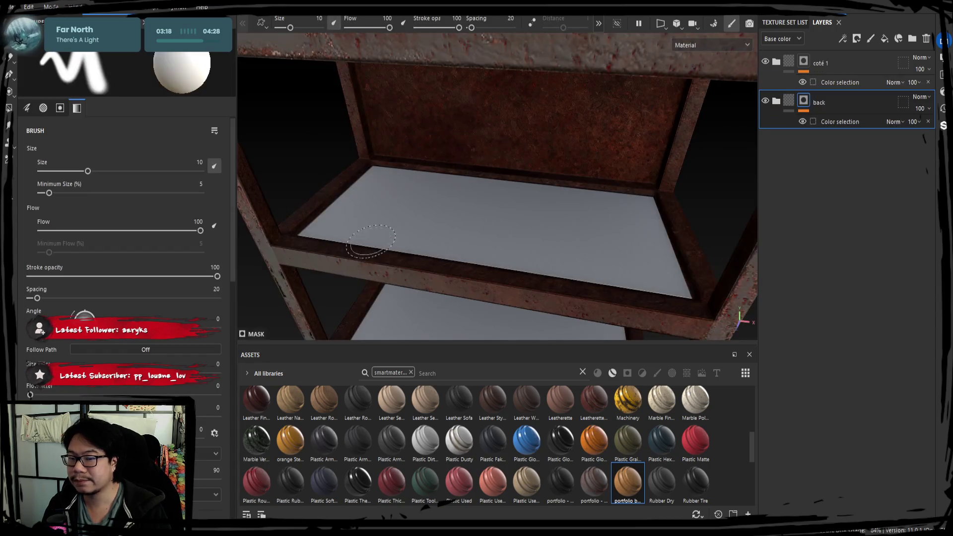
Search the assets for 'port' and add the portfolio bois material to the layers
key("BackSpace")
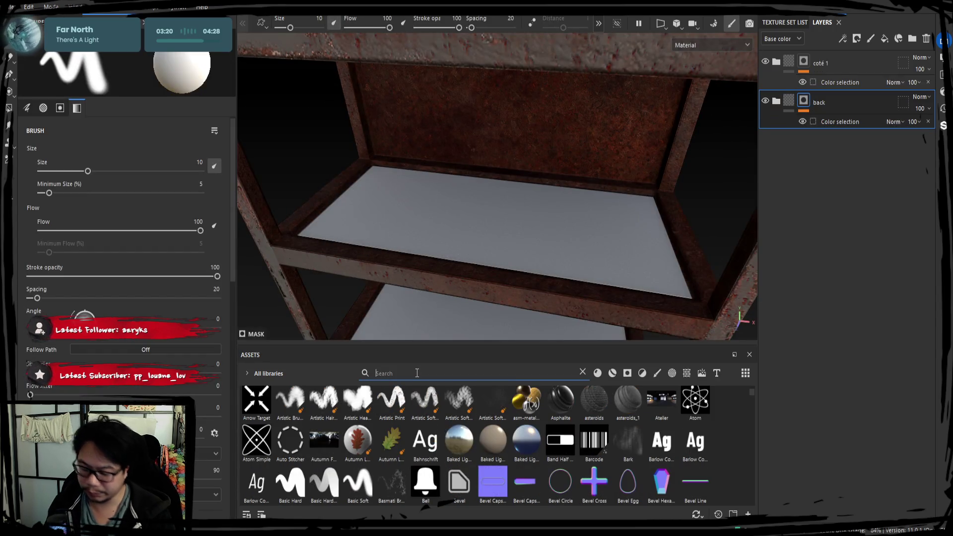
type("port")
left_click_drag(407, 416, 866, 286)
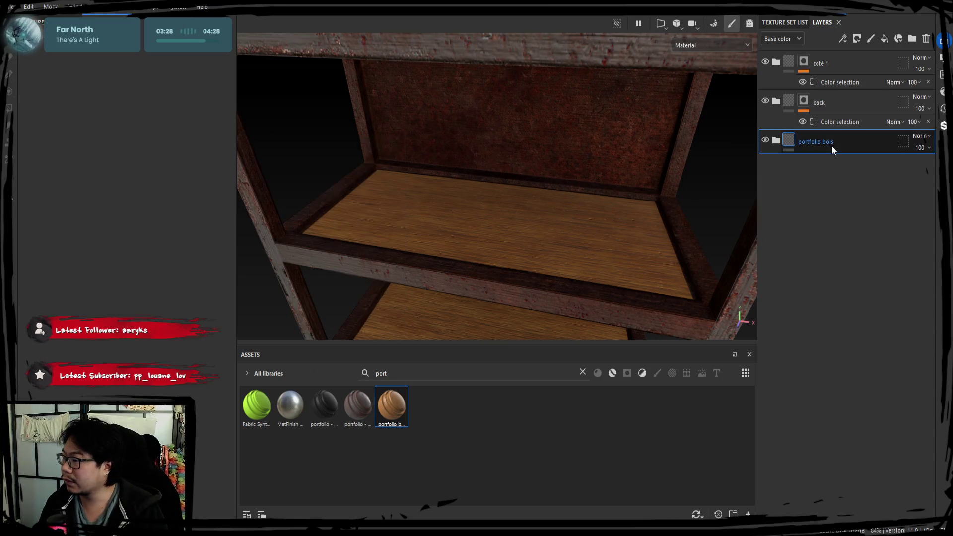
Give portfolio bois a Color Selection mask picking the shelves' red ID colour
left_click(855, 38)
left_click(209, 165)
left_click(515, 236)
mouse_move(515, 236)
left_mouse_down("alt")
mouse_move(484, 175)
mouse_move(582, 231)
mouse_move(531, 240)
left_mouse_up("alt")
mouse_move(531, 240)
right_mouse_down("shift")
mouse_move(549, 274)
mouse_move(602, 295)
mouse_move(564, 291)
right_mouse_up("shift")
mouse_move(563, 291)
left_mouse_down("alt")
mouse_move(610, 283)
mouse_move(592, 247)
mouse_move(471, 161)
mouse_move(413, 139)
mouse_move(504, 207)
mouse_move(462, 222)
mouse_move(546, 228)
left_mouse_up("alt")
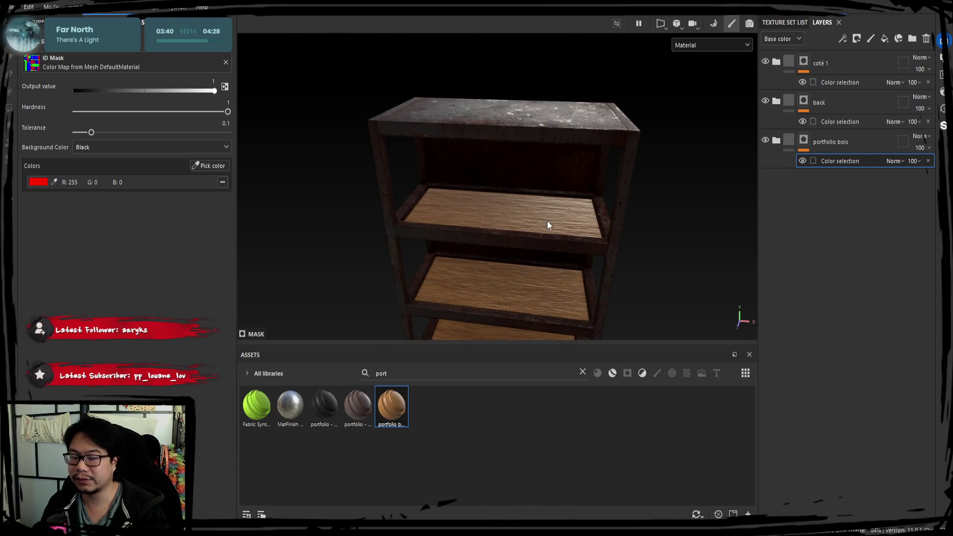
Add the portfolio - metal rust smart material to the stack and expand its sublayers
scroll(536, 218, "up", 2)
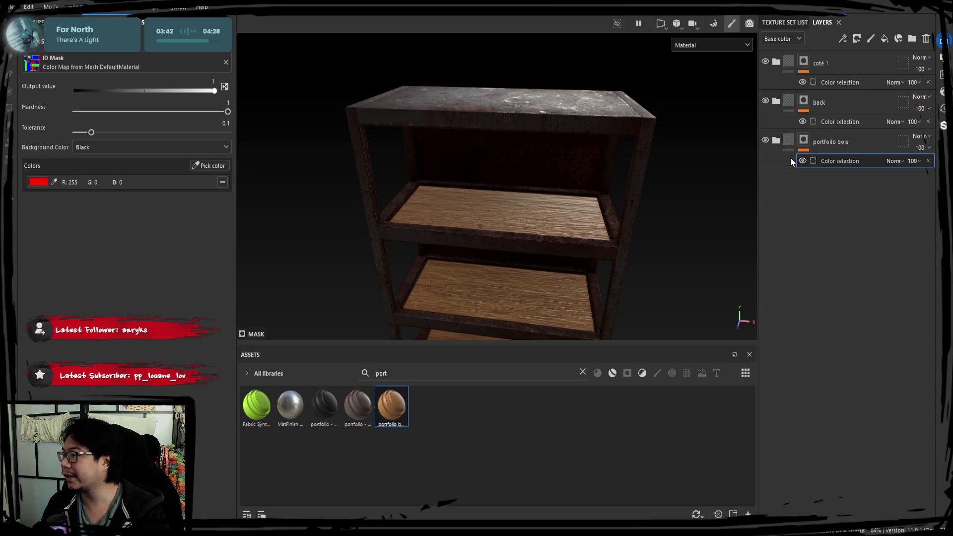
mouse_move(790, 157)
left_mouse_down()
mouse_move(810, 71)
mouse_move(779, 67)
left_mouse_up()
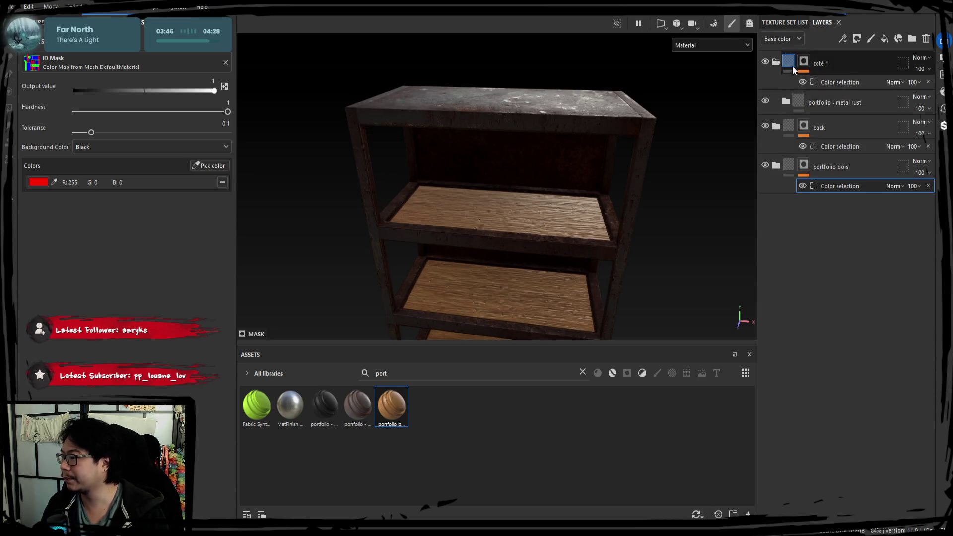
left_click(785, 101)
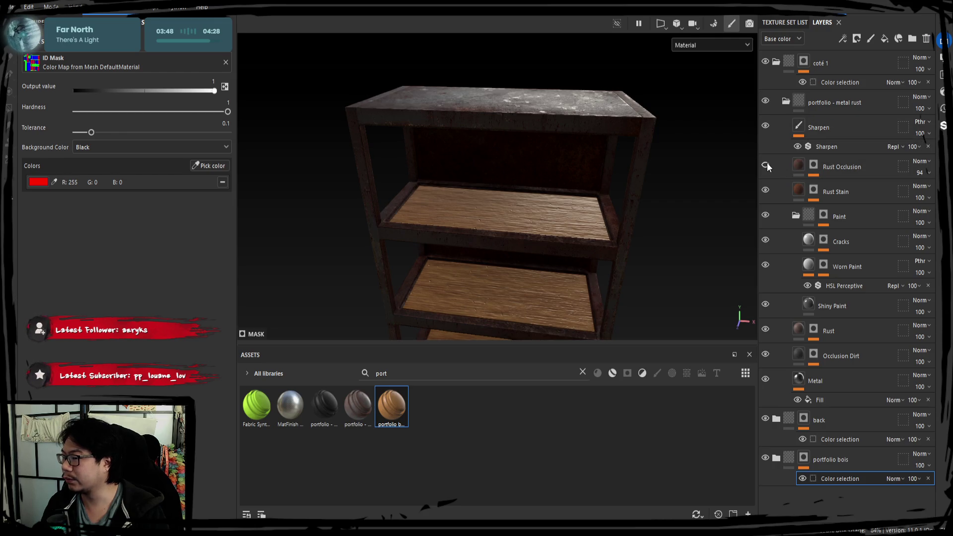
mouse_move(754, 166)
left_mouse_down("alt")
mouse_move(672, 196)
mouse_move(739, 169)
mouse_move(591, 192)
mouse_move(478, 155)
mouse_move(514, 212)
left_mouse_up("alt")
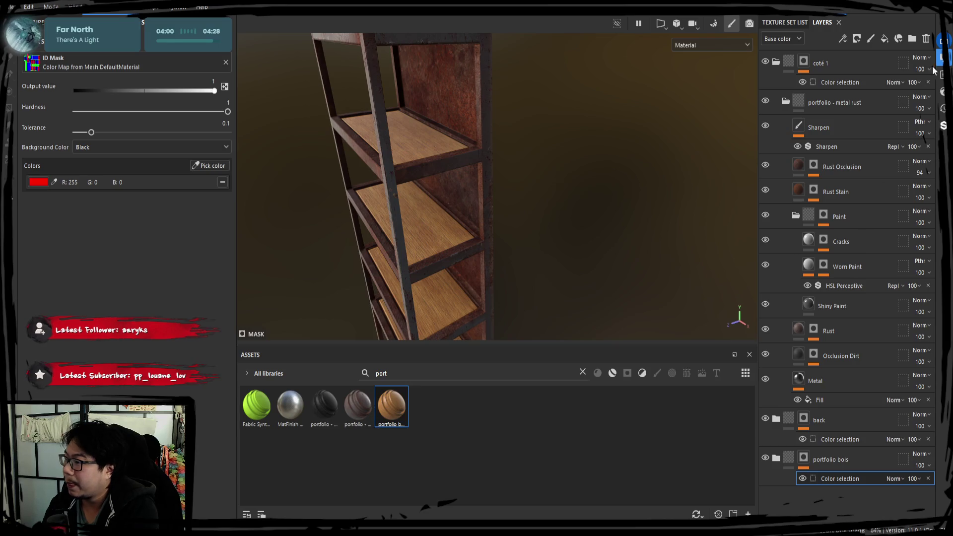
left_click_drag(407, 213, 490, 211, "alt")
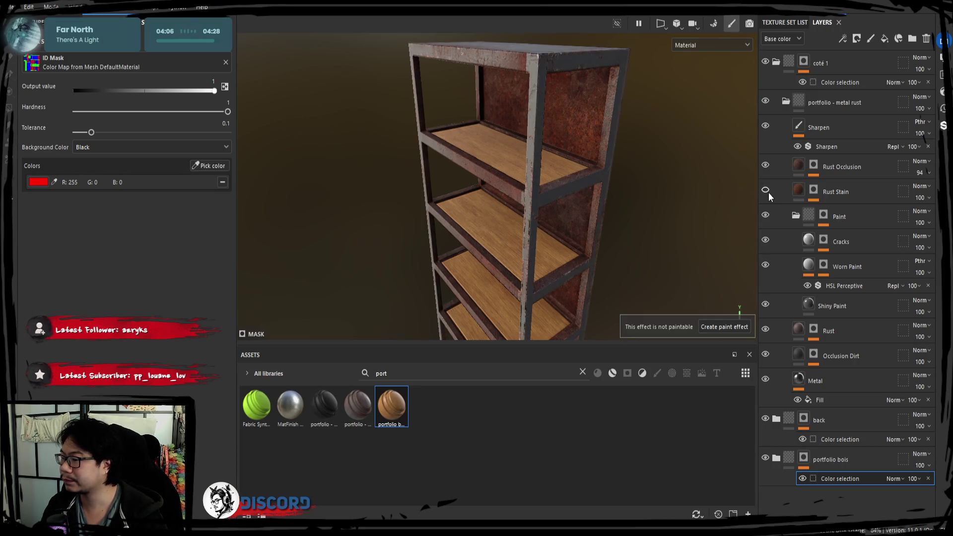
left_click(835, 198)
Delete the Rust Stain and Rust Occlusion layers from the metal rust folder
key("Delete")
left_click(847, 166)
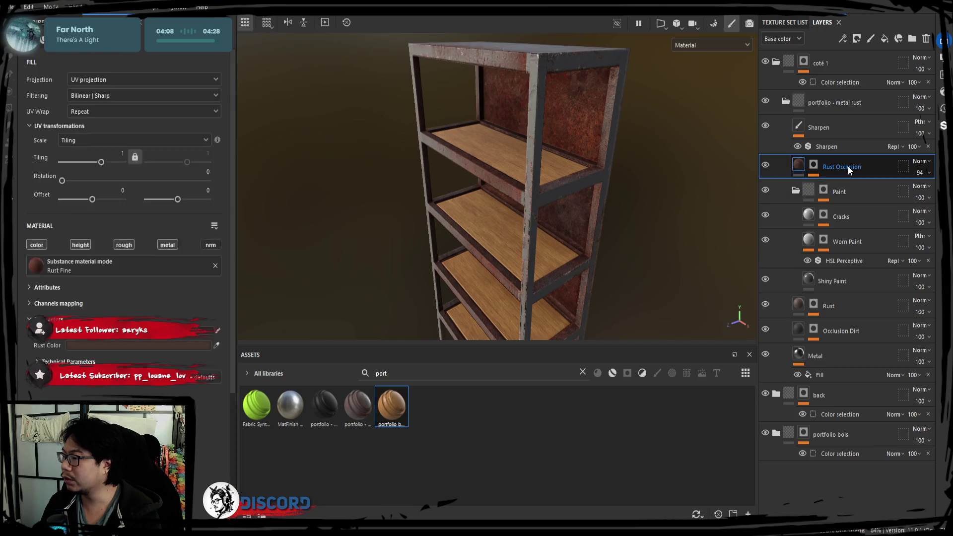
key("Delete")
mouse_move(572, 228)
left_mouse_down("alt")
mouse_move(570, 198)
mouse_move(436, 223)
mouse_move(451, 236)
mouse_move(516, 213)
mouse_move(436, 219)
mouse_move(702, 190)
left_mouse_up("alt")
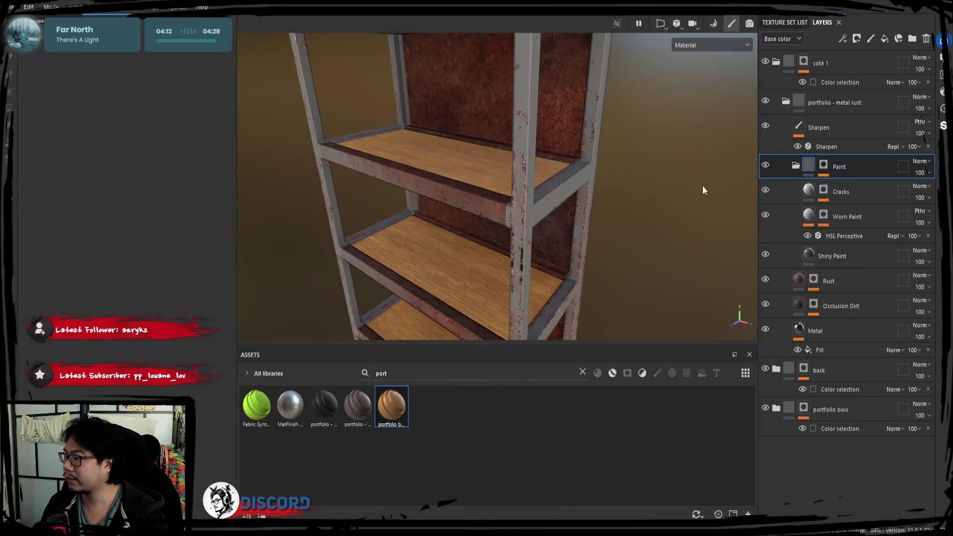
left_click(795, 166)
middle_click_drag(590, 189, 553, 193, "alt")
left_click(795, 166)
Toggle the Shiny Paint, Rust and Metal layers off and on to compare them
left_click(834, 193)
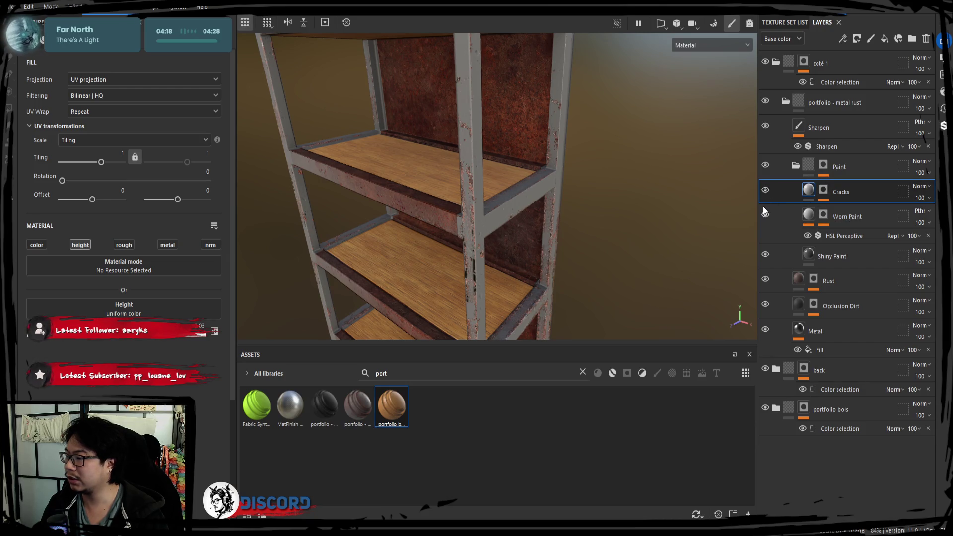
left_click(765, 255)
left_click(765, 256)
left_click(765, 281)
left_click(766, 280)
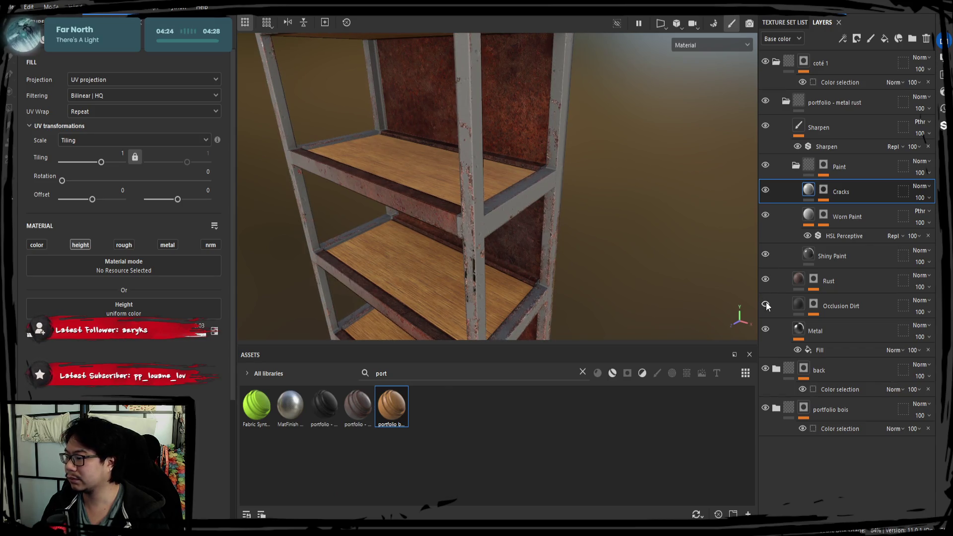
left_click(766, 328)
left_click(766, 328)
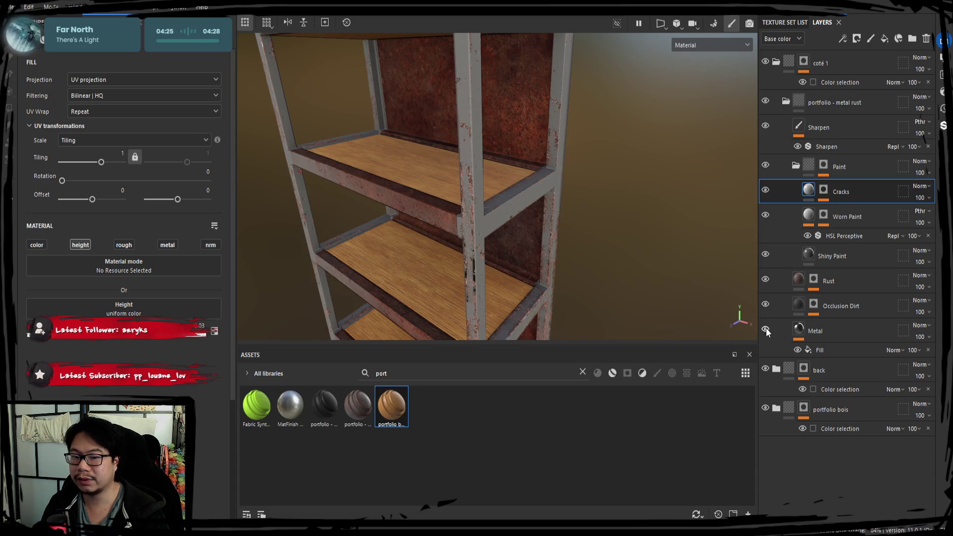
Move the portfolio - metal rust folder into coté 1 and collapse it
left_click(802, 288)
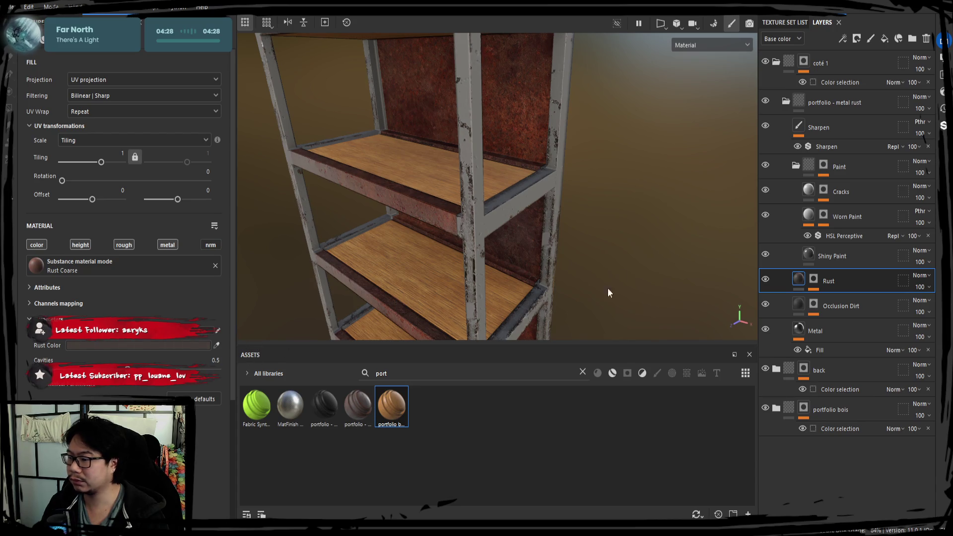
left_click(809, 259)
left_click_drag(784, 114, 779, 62)
left_click(809, 66)
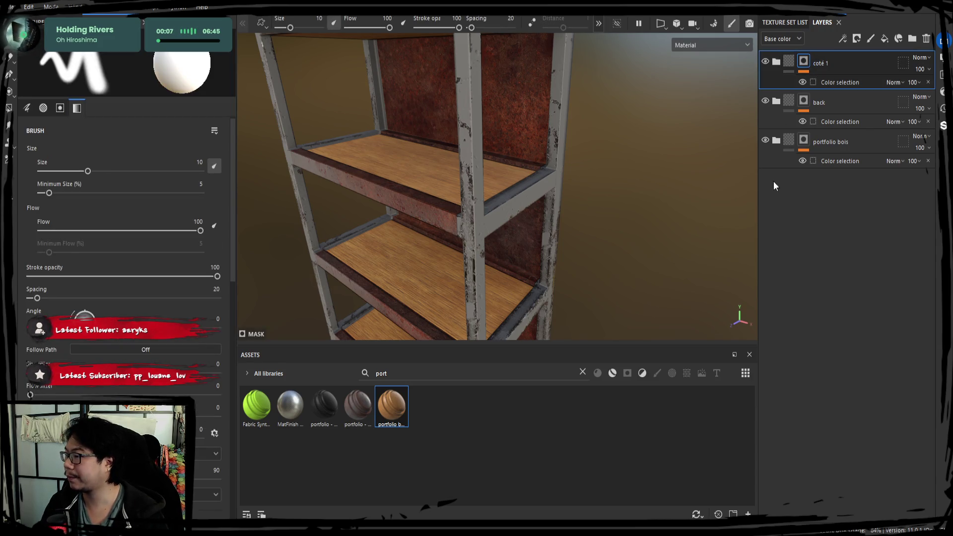
Replace the back folder with a coté 2 folder masked to the blue ID colour
left_click(836, 106)
key("Delete")
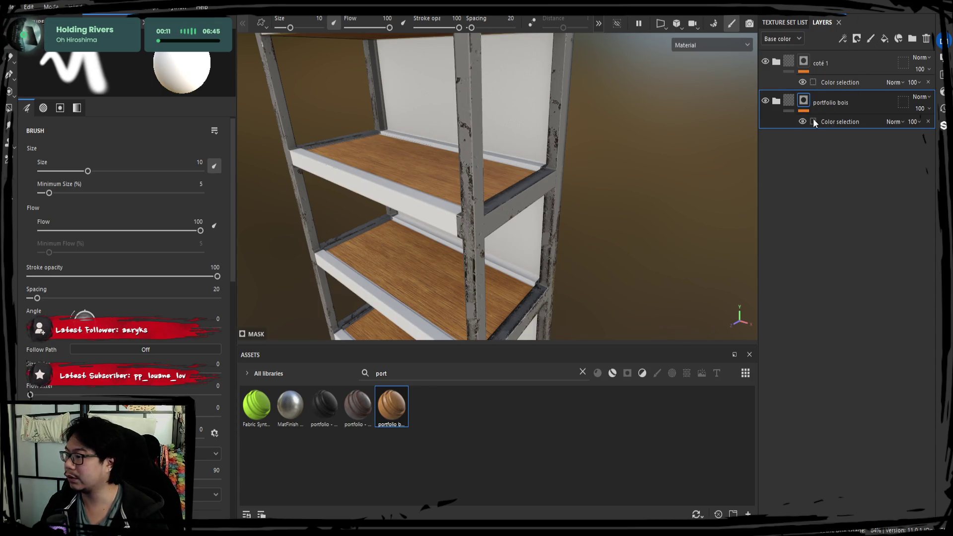
key("ctrl+d")
left_click(839, 122)
left_click(209, 166)
left_click(434, 102)
mouse_move(436, 106)
left_mouse_down("alt")
mouse_move(419, 166)
mouse_move(433, 186)
mouse_move(389, 179)
mouse_move(432, 208)
mouse_move(446, 197)
mouse_move(487, 230)
mouse_move(465, 215)
mouse_move(463, 228)
mouse_move(466, 215)
mouse_move(512, 210)
mouse_move(436, 211)
mouse_move(491, 201)
mouse_move(528, 214)
mouse_move(508, 204)
left_mouse_up("alt")
Fill coté 2 with portfolio - metal rust, comparing its Cracks and Worn Paint layers
left_click_drag(777, 114, 779, 128)
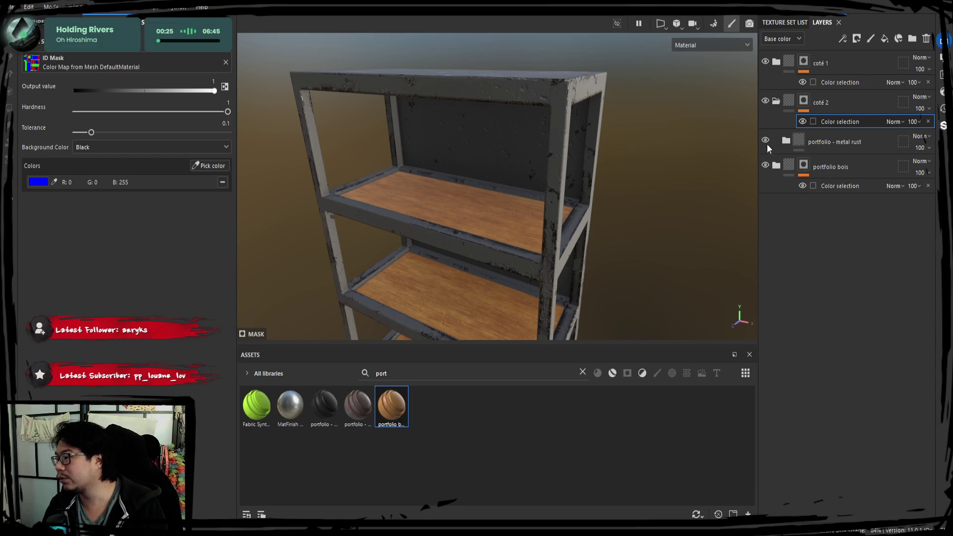
left_click(785, 141)
left_click(765, 230)
left_click(766, 250)
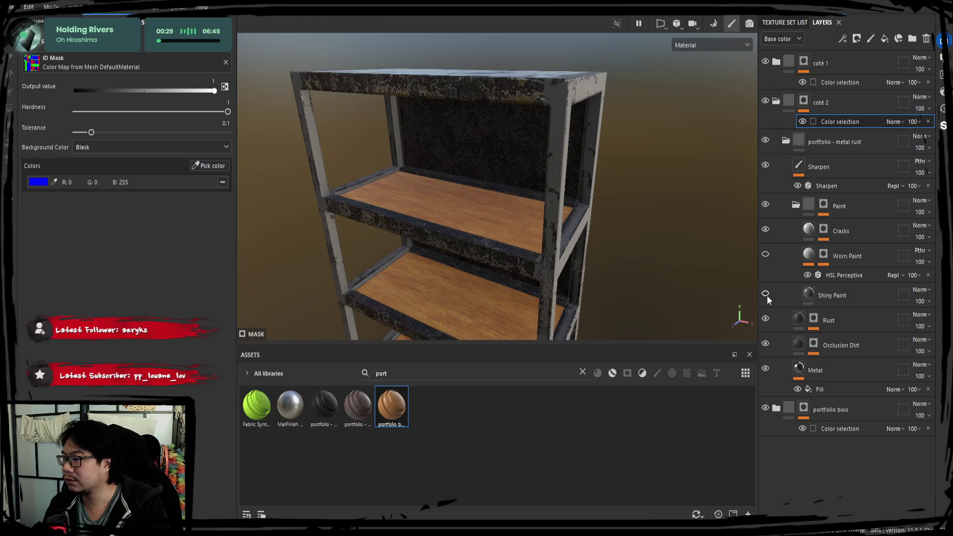
left_click(765, 254)
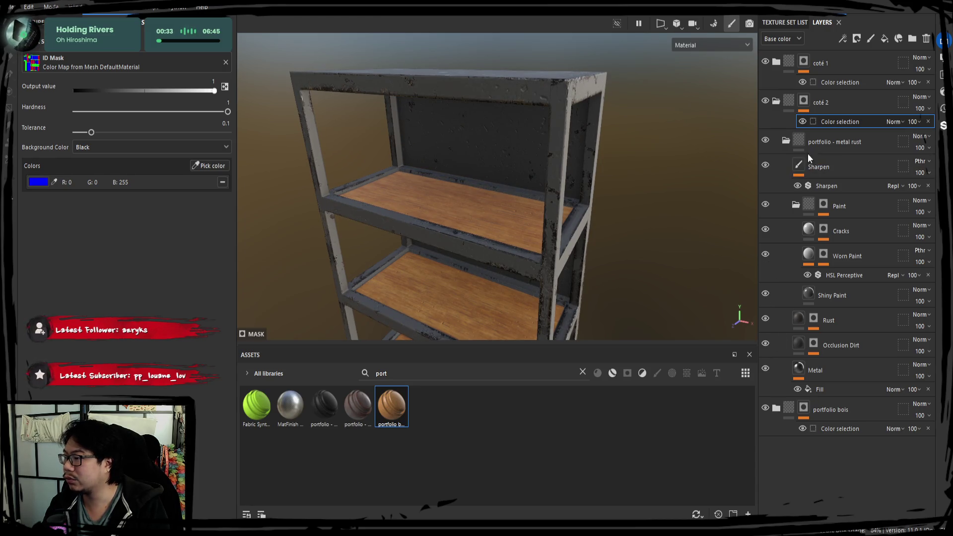
left_click(775, 101)
double_click(826, 102)
type("boi")
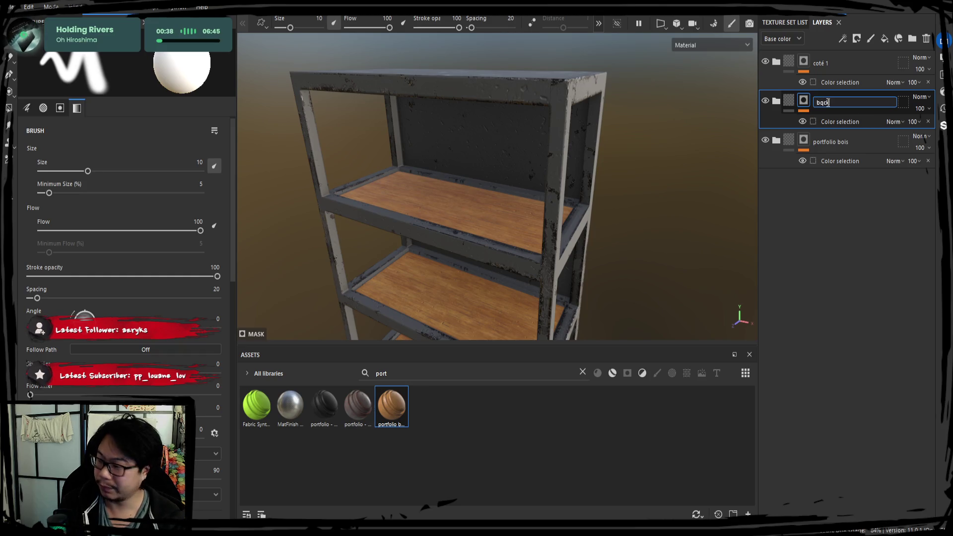
type("bqck")
Confirm the coté 2 rename and add a new masked folder at the stack top
key("Return")
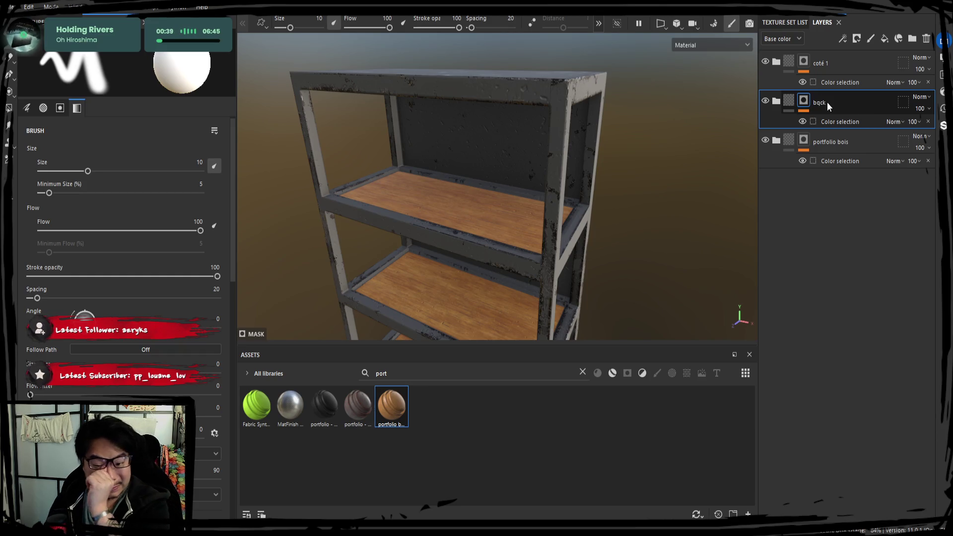
scroll(458, 193, "up", 3)
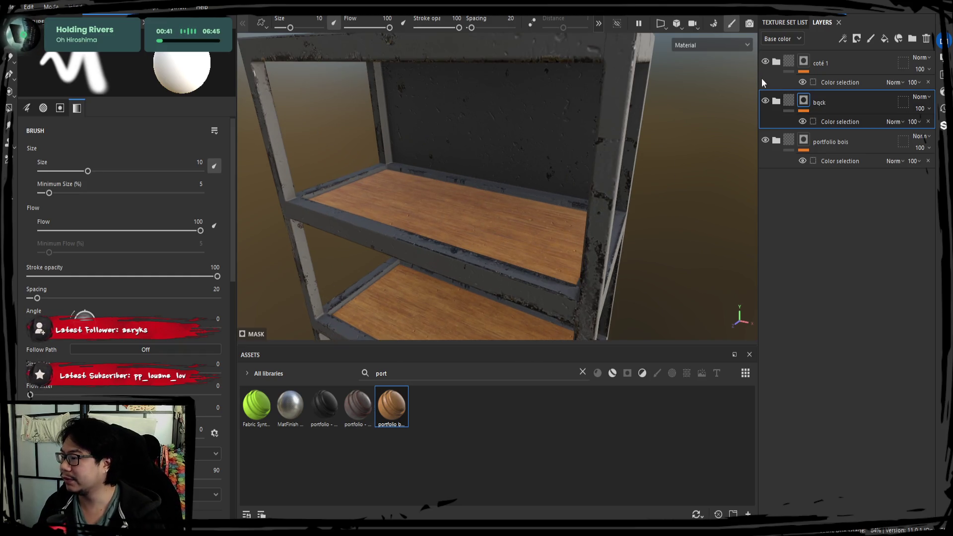
left_click(909, 38)
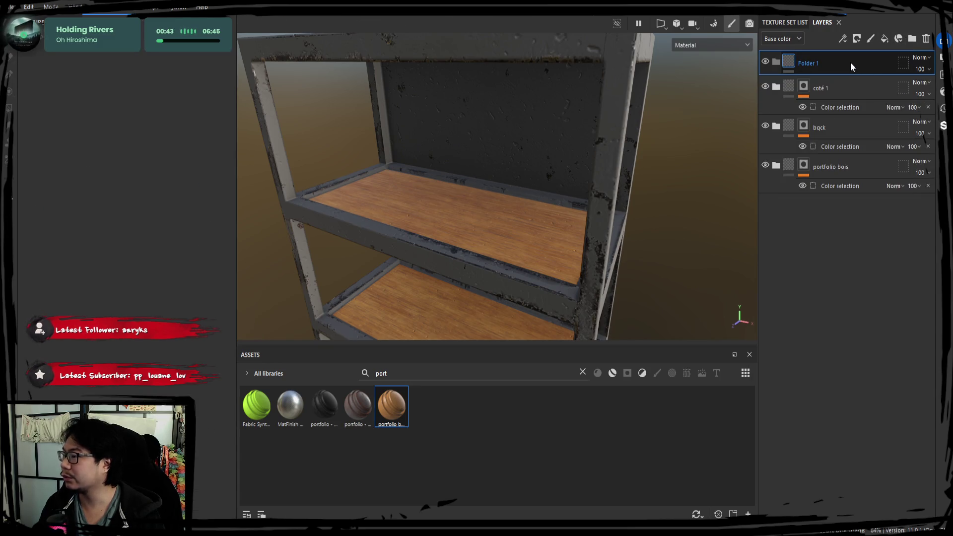
right_click(853, 83)
left_click(812, 112)
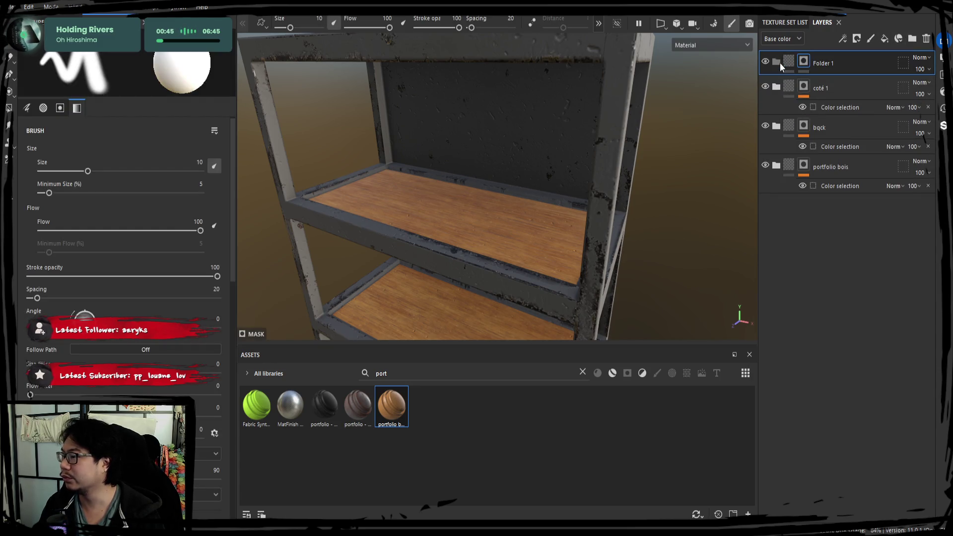
Name the new folder 'alphas' and add Fill layer 1 beneath it
double_click(823, 62)
type("qhnqs")
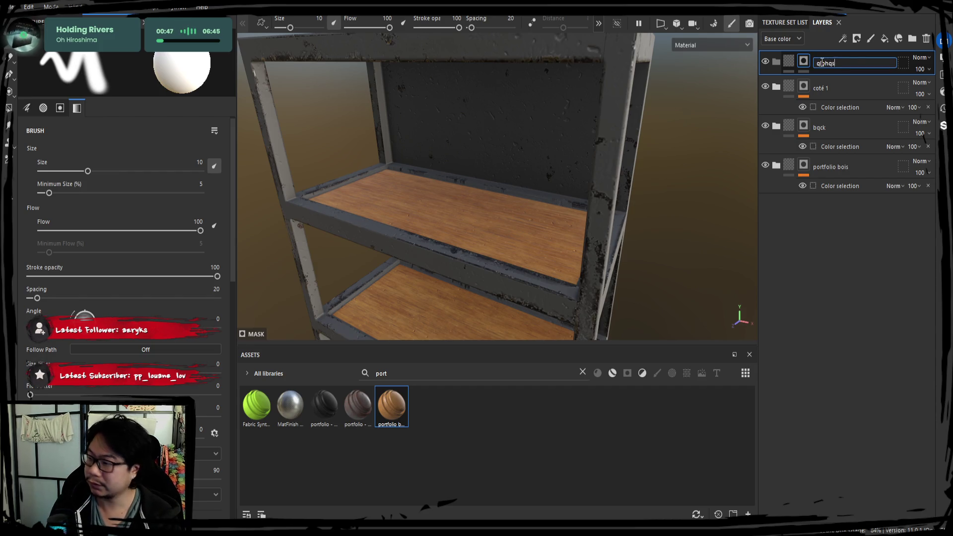
key("Return")
double_click(821, 62)
type("has")
key("Return")
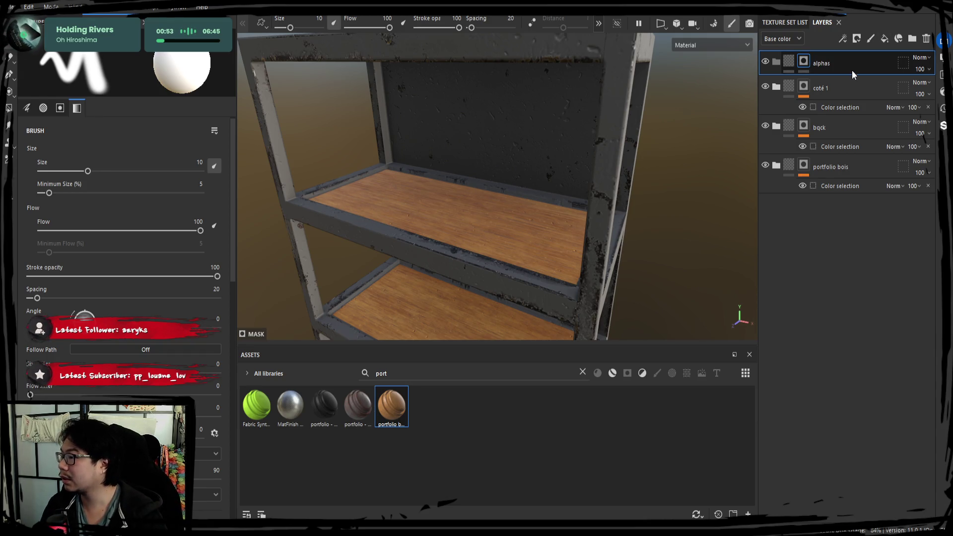
left_click(884, 38)
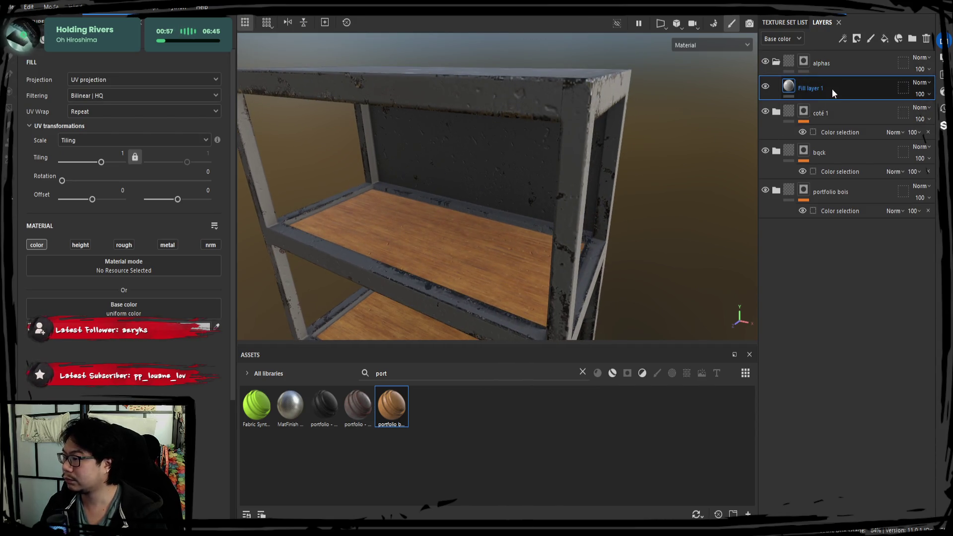
Add a black mask to Fill layer 1
left_click(838, 64)
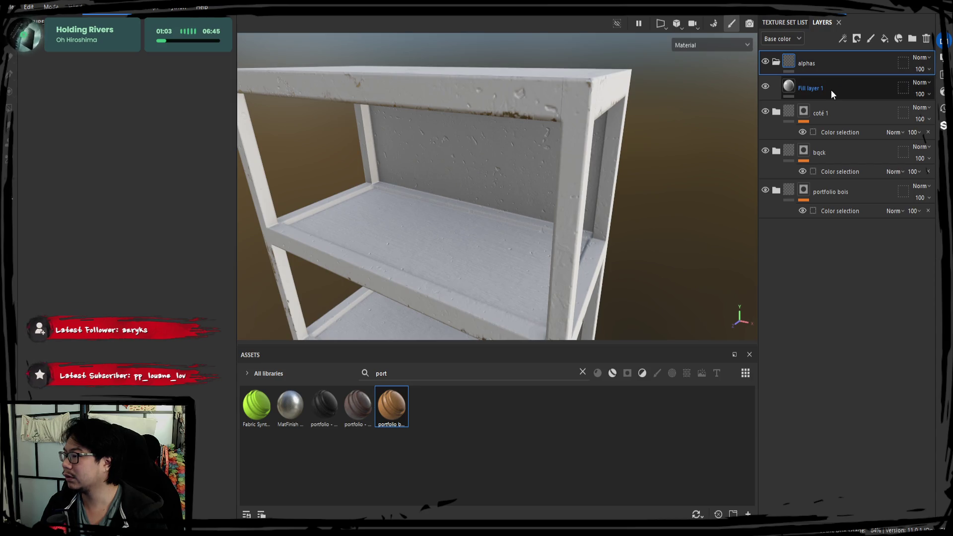
left_click(831, 88)
left_click(854, 41)
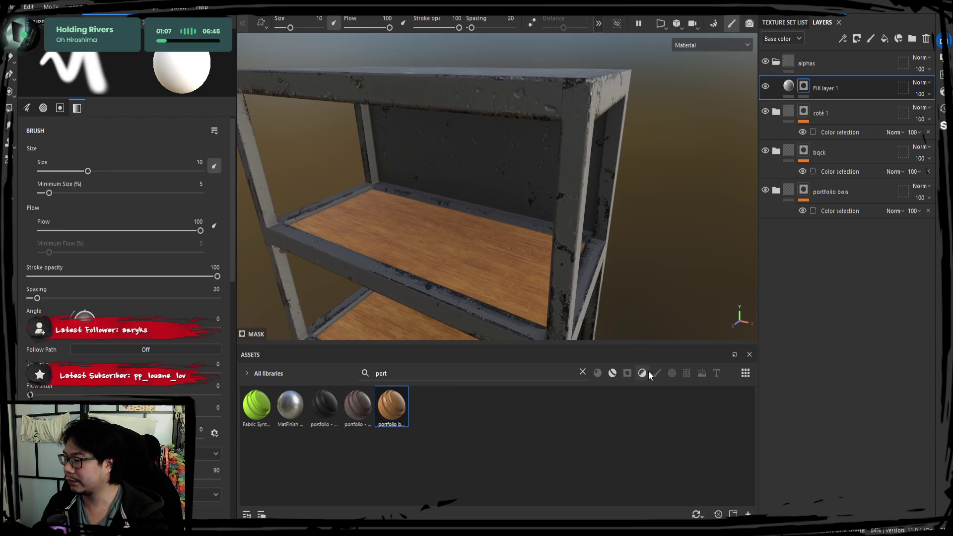
Filter the asset library to alphas and browse through the list
scroll(129, 248, "down", 5)
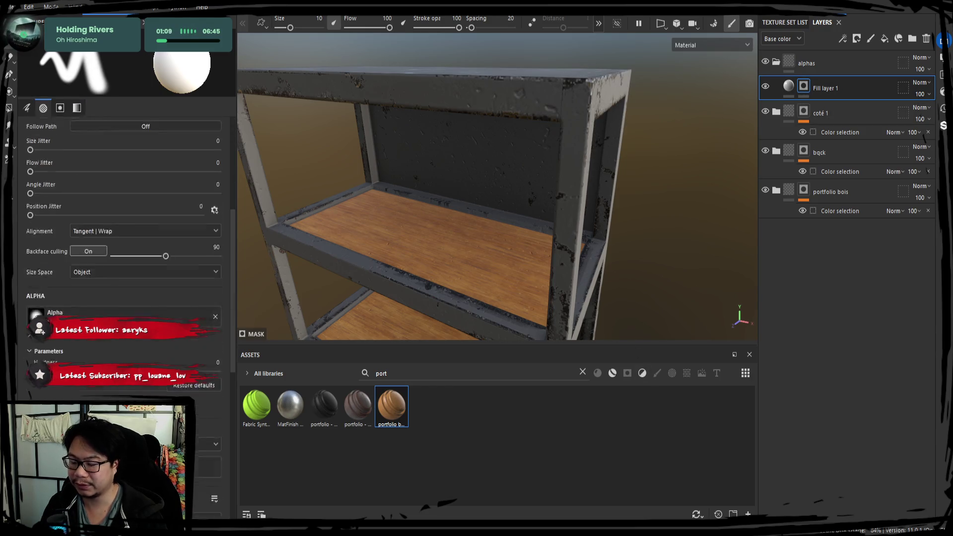
key("BackSpace")
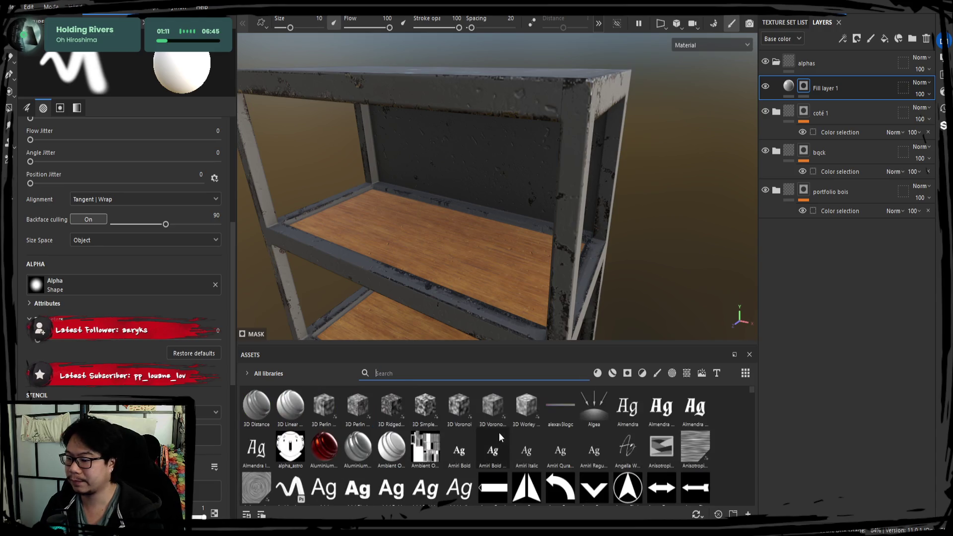
left_click(672, 372)
scroll(449, 443, "down", 5)
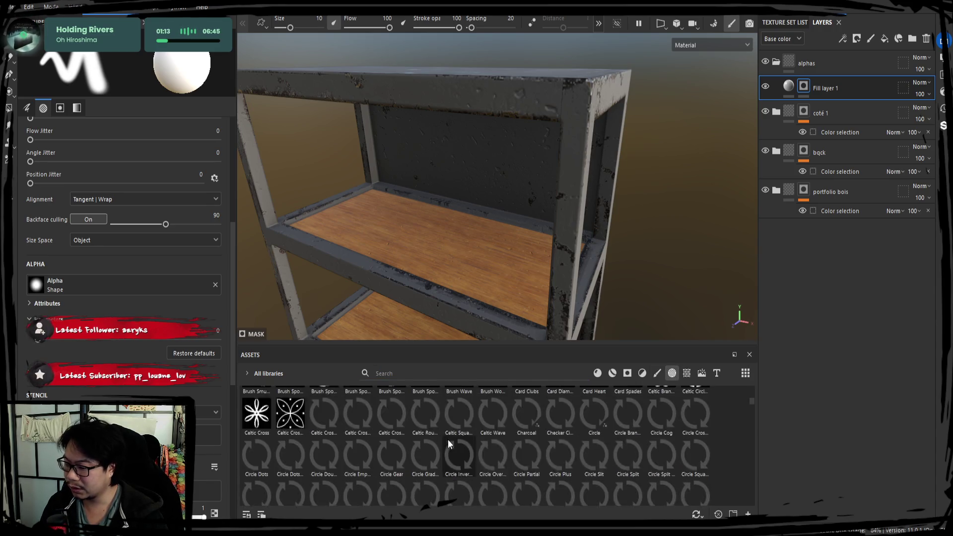
left_click_drag(514, 329, 512, 308, "alt")
scroll(496, 436, "down", 4)
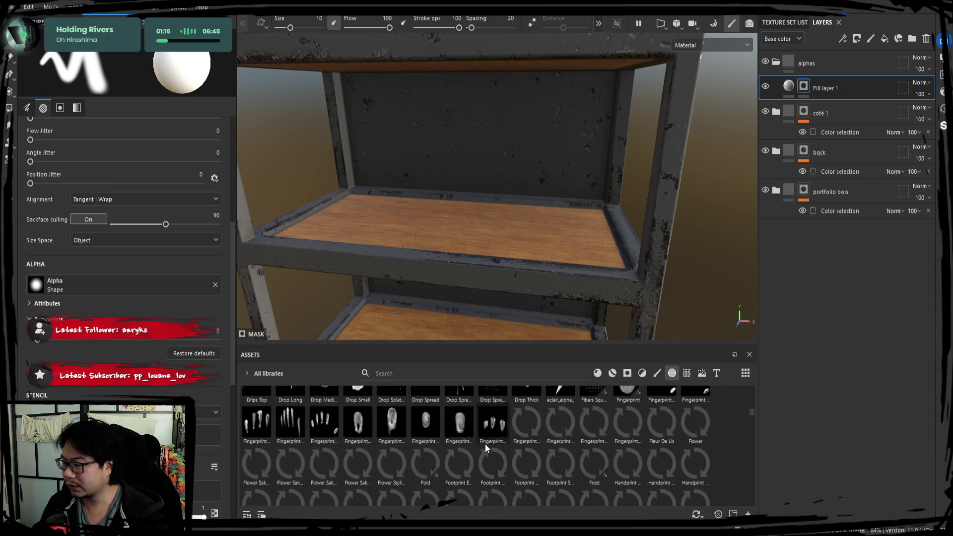
scroll(496, 447, "down", 10)
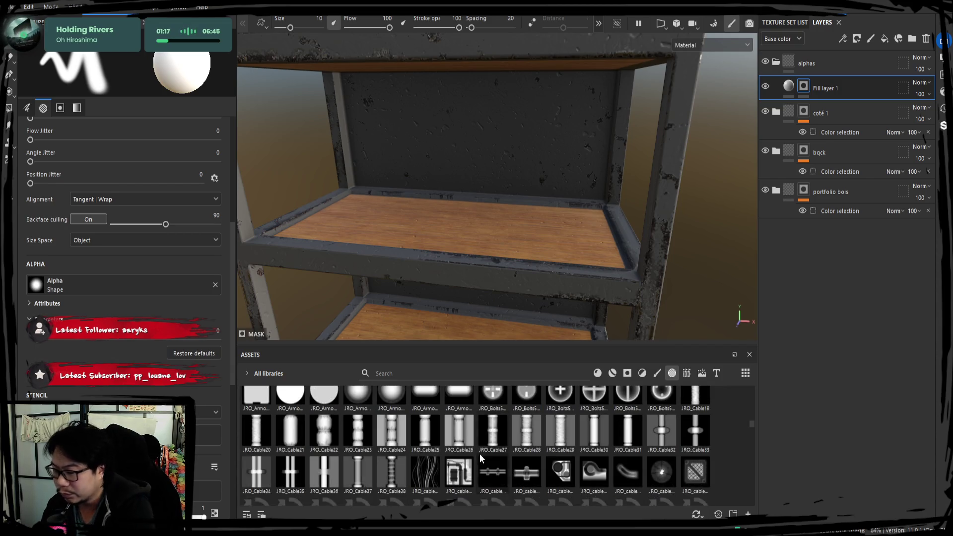
scroll(489, 453, "down", 3)
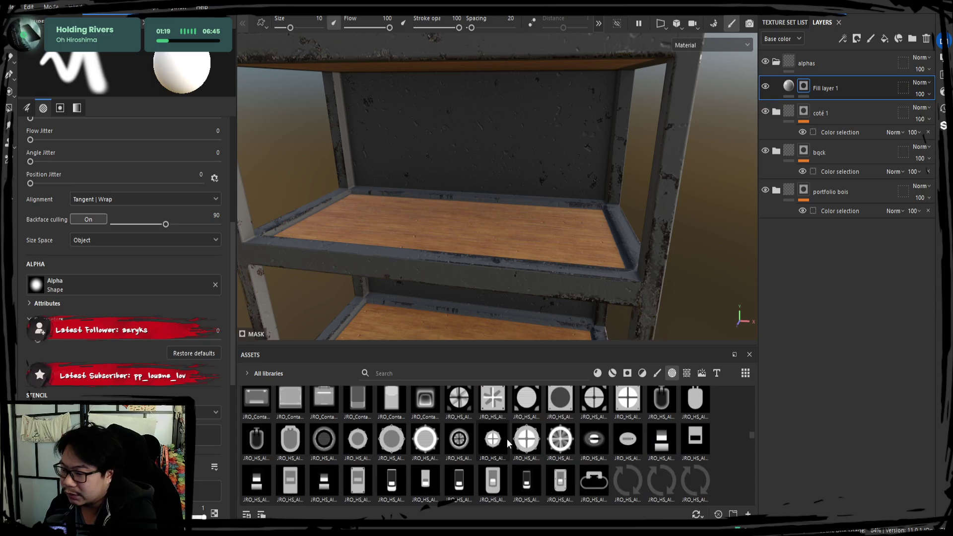
scroll(511, 438, "down", 3)
scroll(513, 437, "down", 3)
scroll(511, 449, "down", 3)
scroll(510, 461, "down", 3)
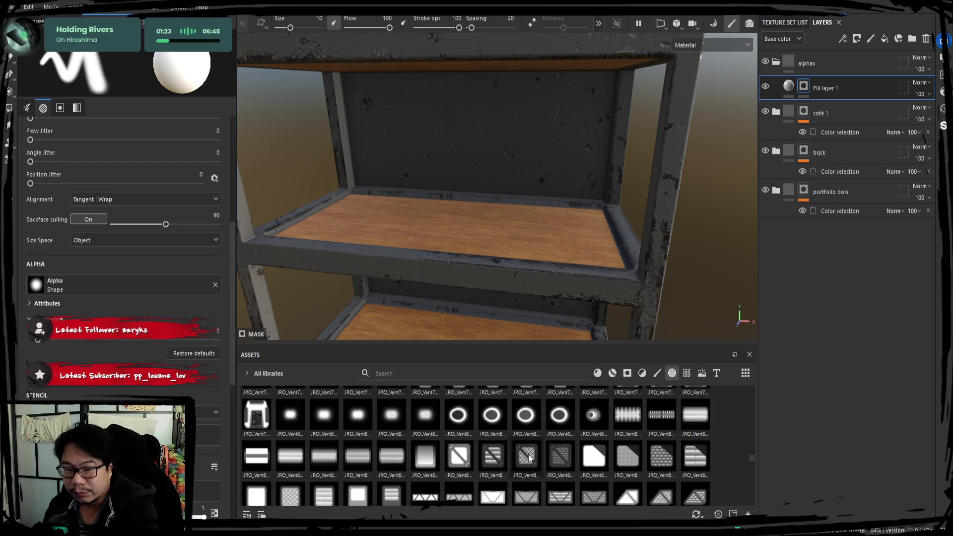
scroll(511, 459, "down", 3)
scroll(513, 458, "down", 3)
scroll(513, 457, "down", 3)
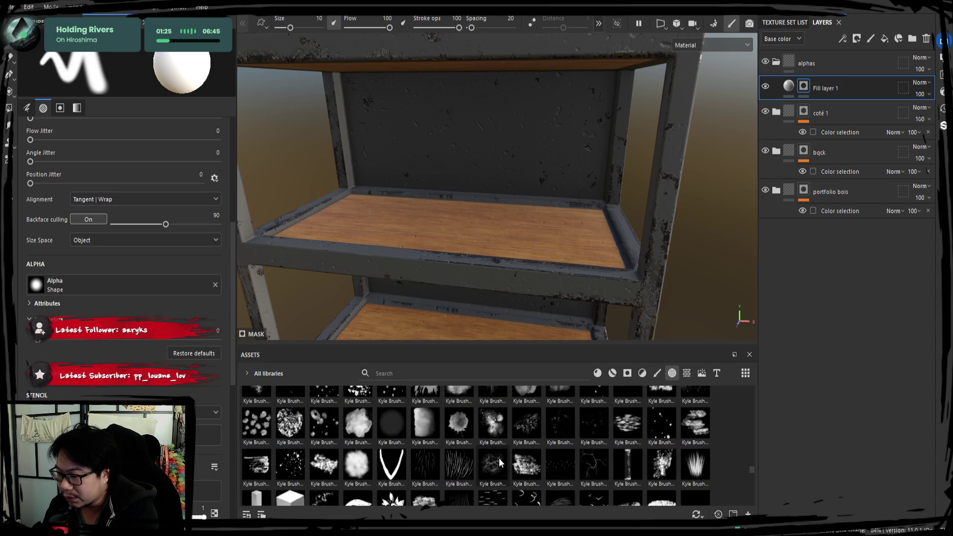
scroll(508, 455, "down", 3)
scroll(503, 454, "down", 3)
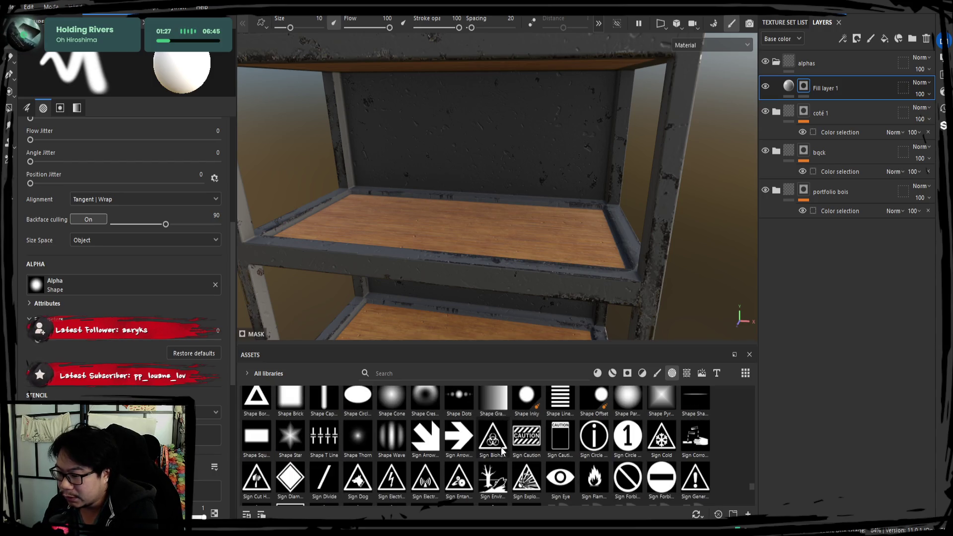
scroll(501, 451, "down", 3)
scroll(498, 451, "up", 3)
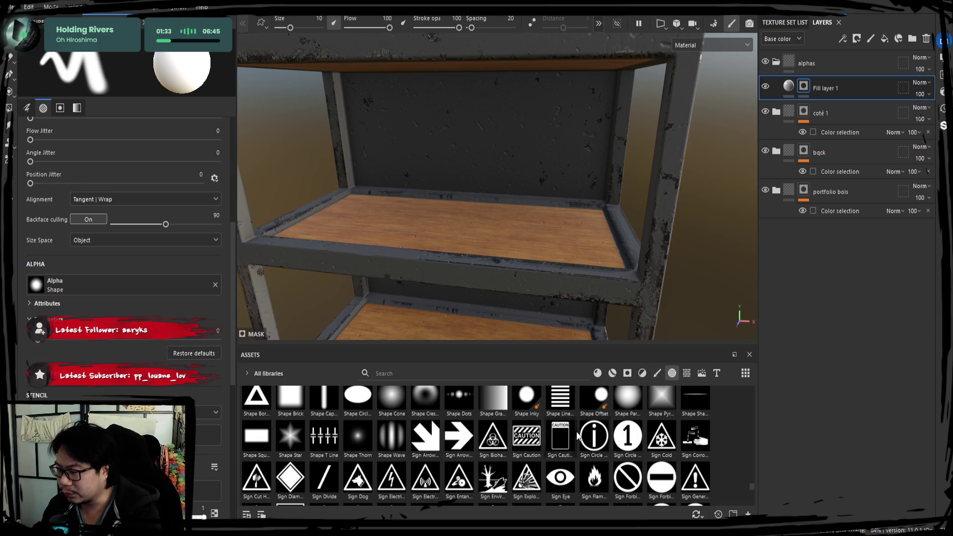
scroll(576, 454, "up", 5)
scroll(573, 453, "up", 6)
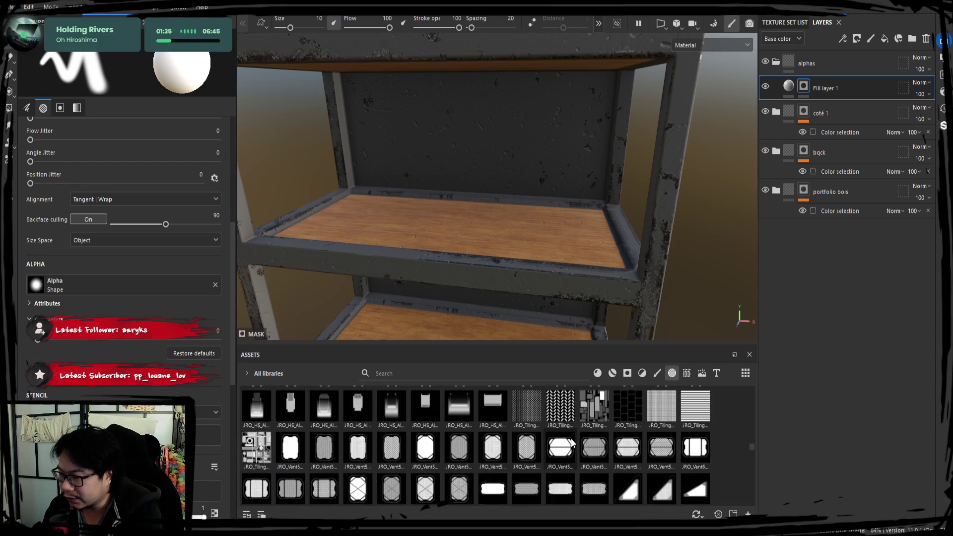
scroll(568, 437, "up", 8)
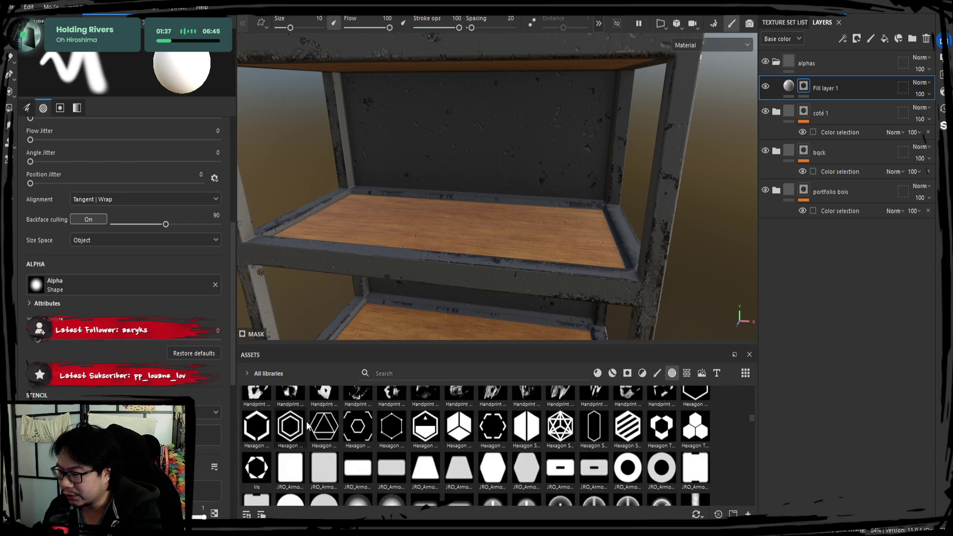
scroll(375, 433, "up", 8)
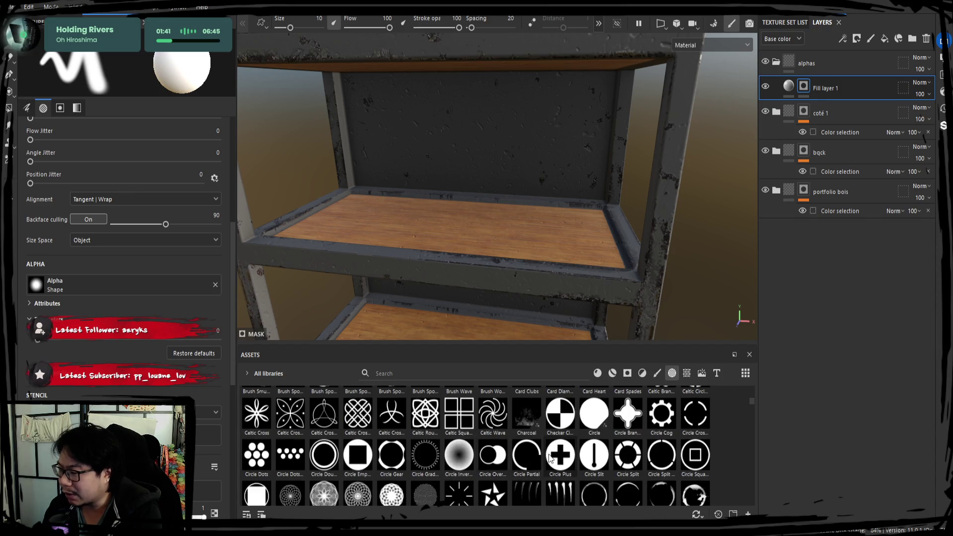
Try several alphas, then settle on JRO_Bolts51_in as the brush alpha
left_click(574, 456)
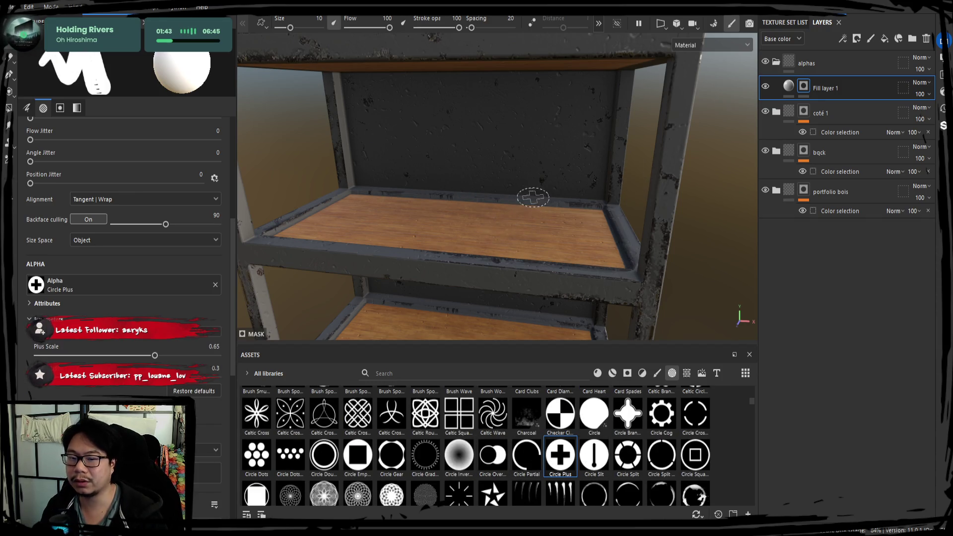
left_click_drag(532, 197, 511, 208, "alt")
scroll(554, 422, "up", 5)
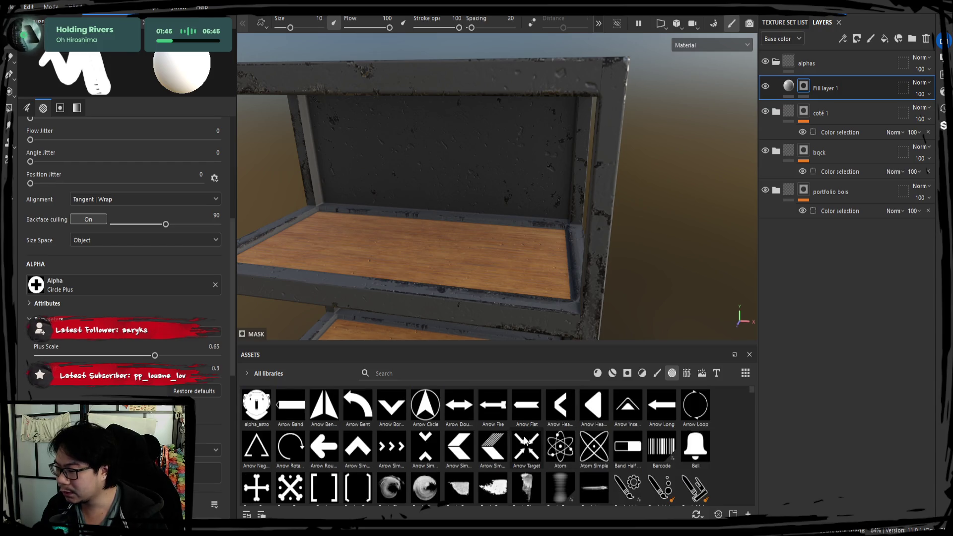
scroll(525, 440, "down", 5)
scroll(602, 441, "down", 3)
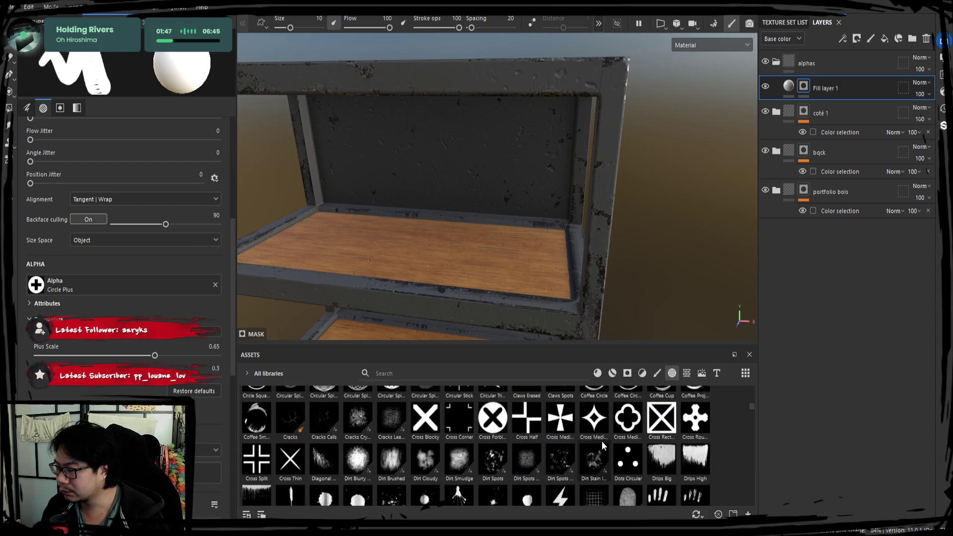
left_click(492, 418)
left_click_drag(608, 287, 532, 314, "alt")
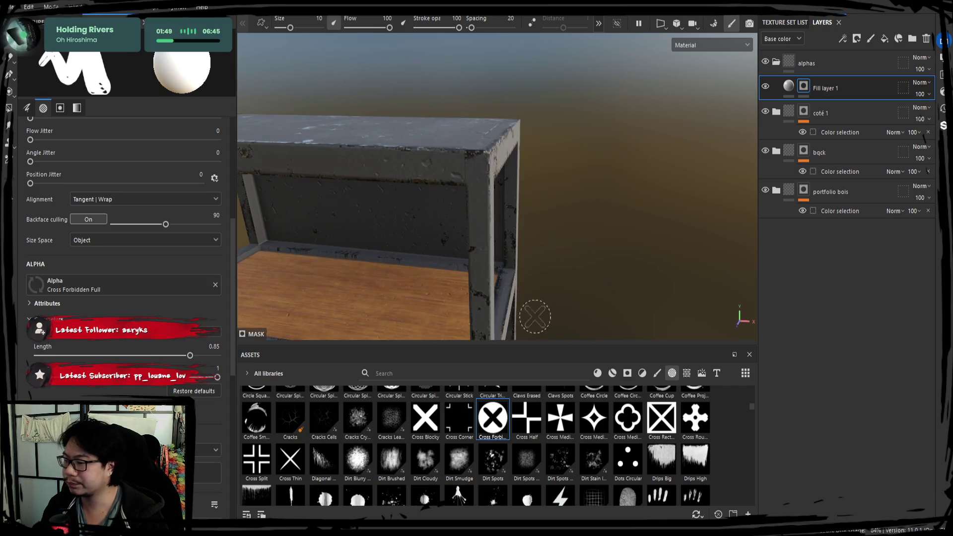
scroll(474, 427, "down", 10)
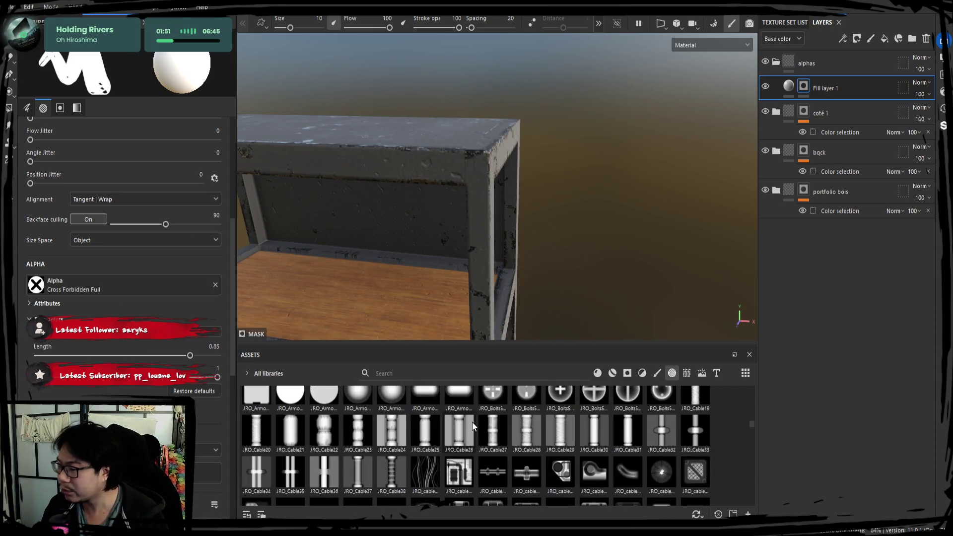
scroll(454, 443, "up", 5)
scroll(455, 441, "down", 3)
scroll(454, 442, "up", 3)
scroll(560, 442, "down", 3)
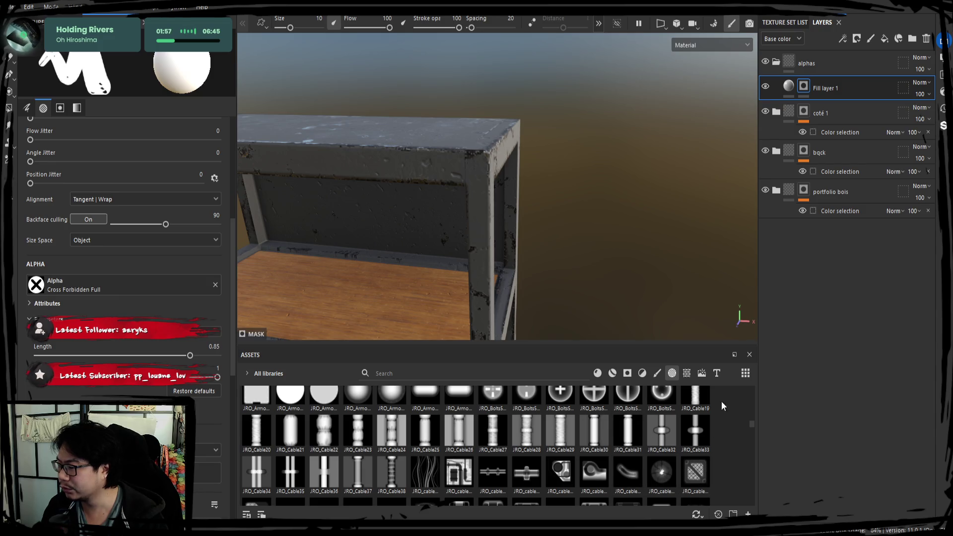
scroll(594, 476, "up", 2)
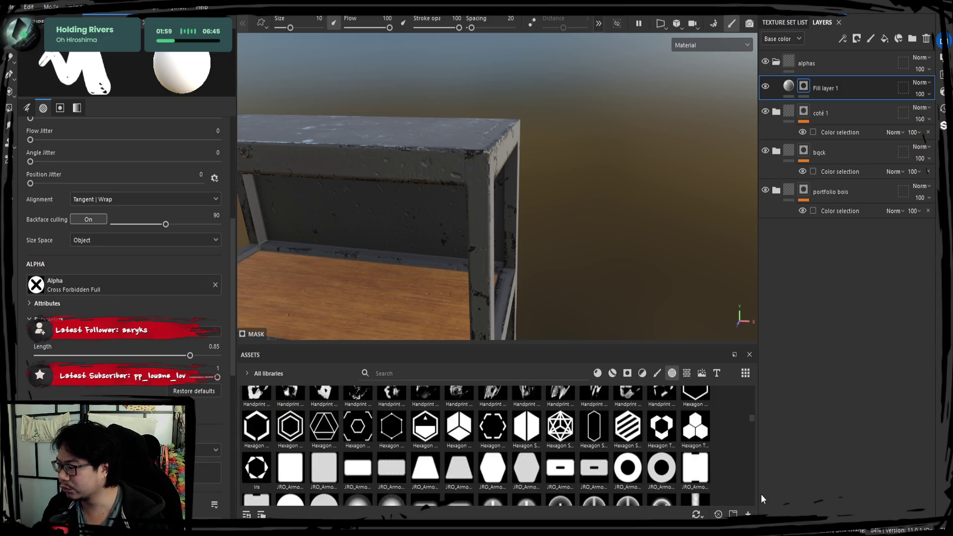
scroll(560, 436, "down", 2)
left_click(559, 407)
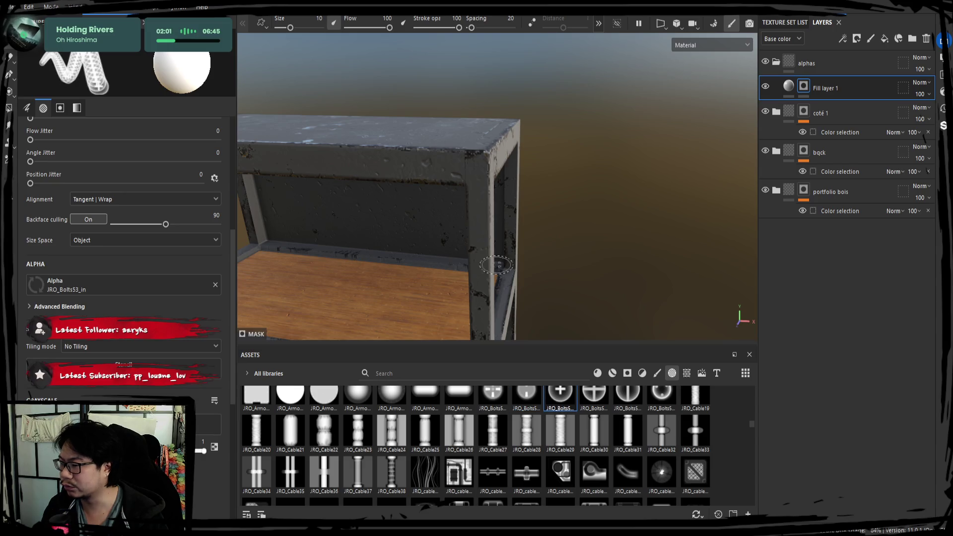
left_click(492, 407)
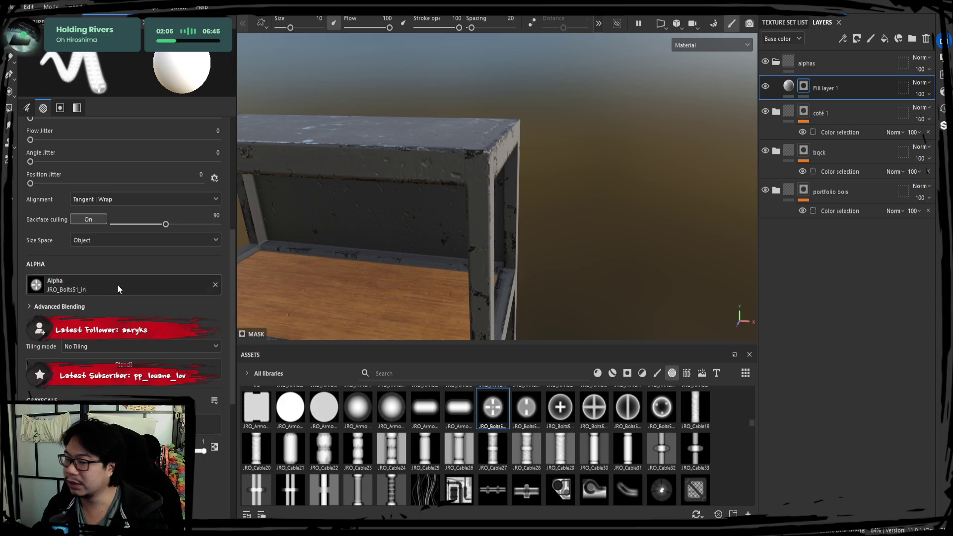
left_click(801, 89)
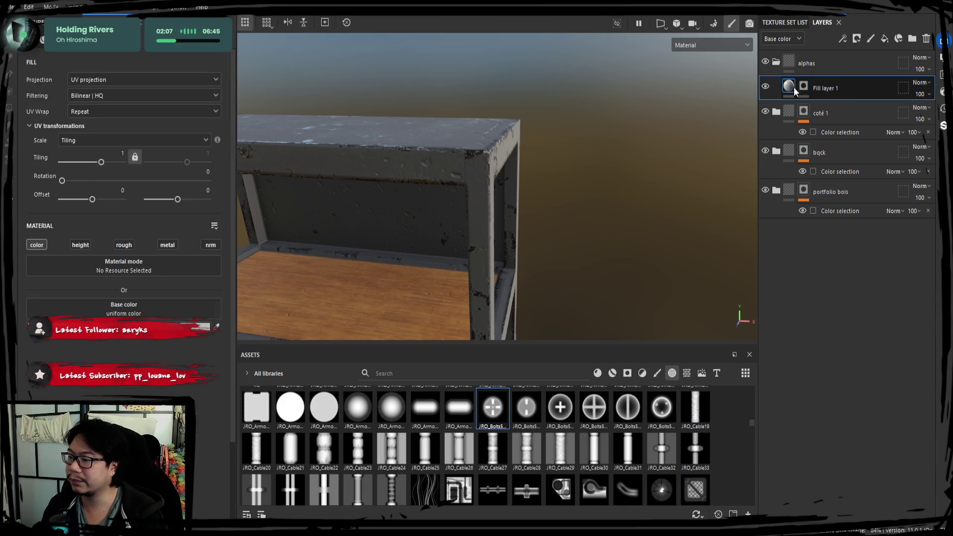
Enable the roughness, metallic and normal channels on Fill layer 1
left_click(123, 245)
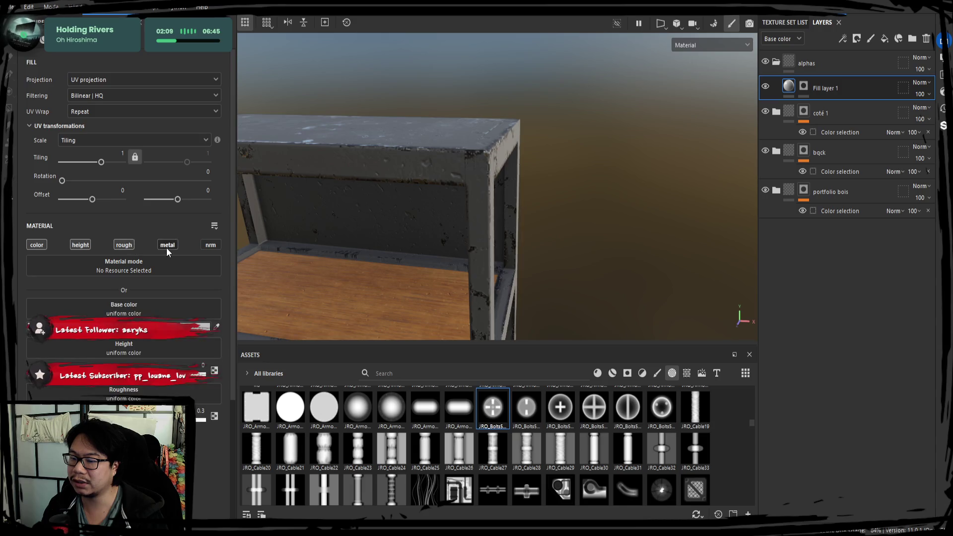
left_click(167, 245)
left_click(210, 245)
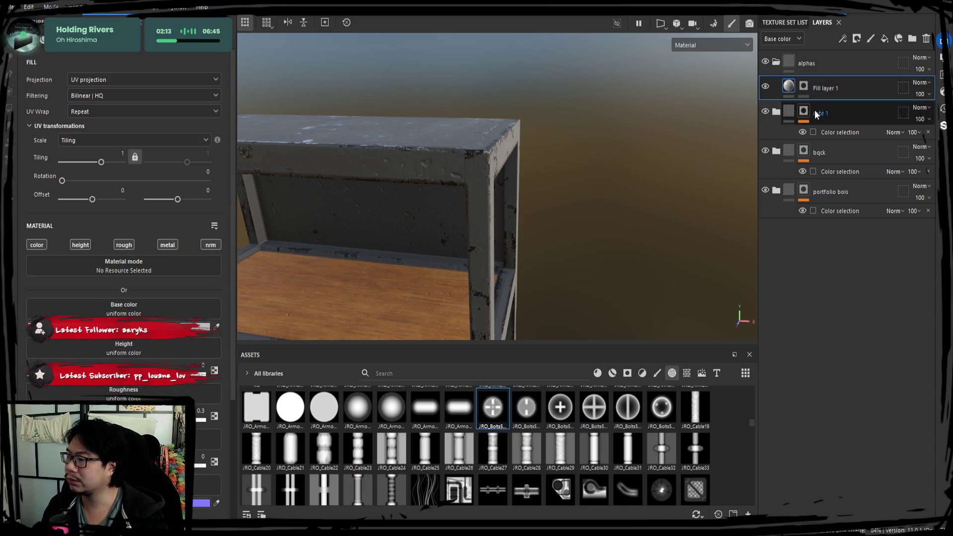
Select Fill layer 1's mask, frame the shelf front-on and turn on X symmetry
left_click(803, 86)
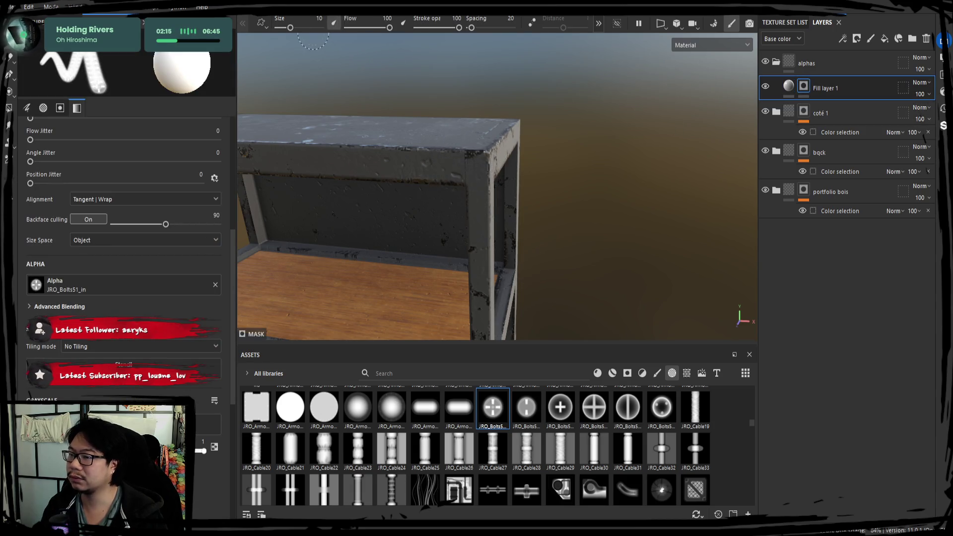
type("2")
key("Return")
scroll(502, 186, "up", 2)
mouse_move(512, 178)
middle_mouse_down()
mouse_move(649, 185)
mouse_move(641, 195)
middle_mouse_up()
mouse_move(613, 213)
left_mouse_down("alt")
mouse_move(536, 213)
mouse_move(560, 180)
left_mouse_up("alt")
left_click_drag(395, 168, 619, 47, "alt")
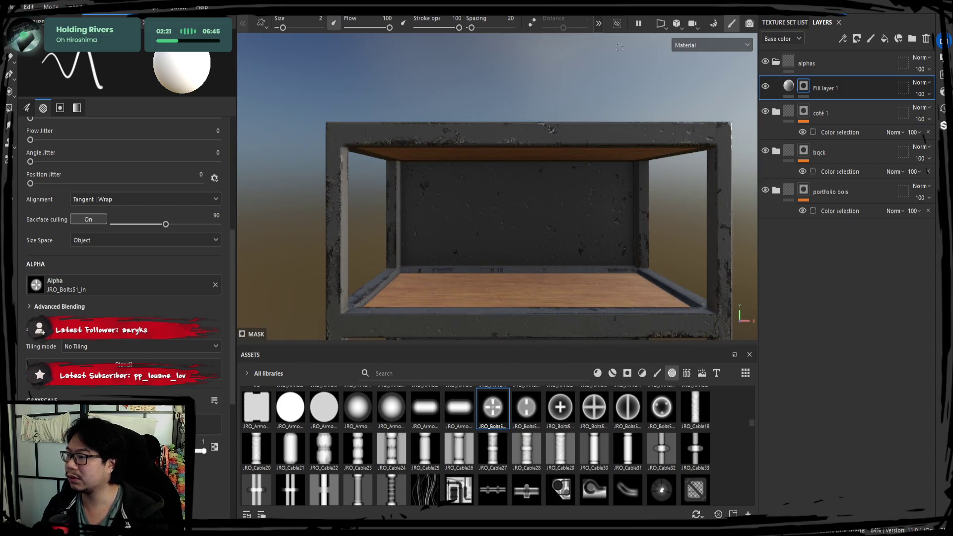
left_click(599, 25)
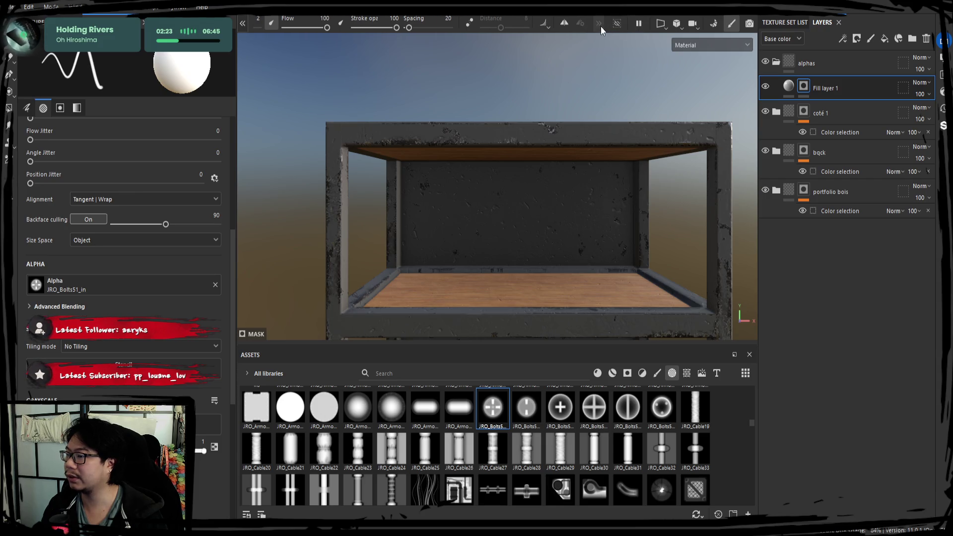
middle_click_drag(521, 101, 495, 110, "alt")
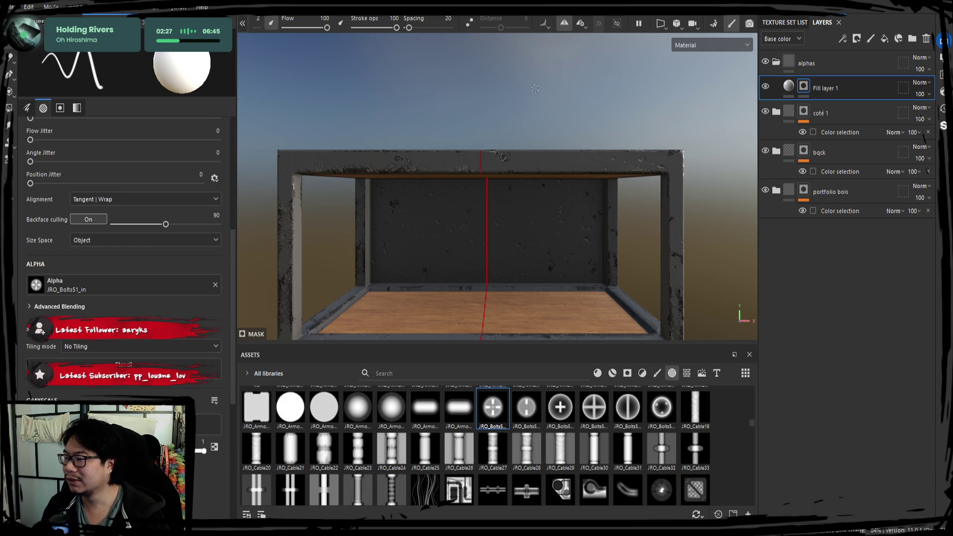
Set the brush size to 3 and stamp a mirrored bolt on the top-right frame corner
left_click(243, 23)
scroll(507, 79, "up", 5)
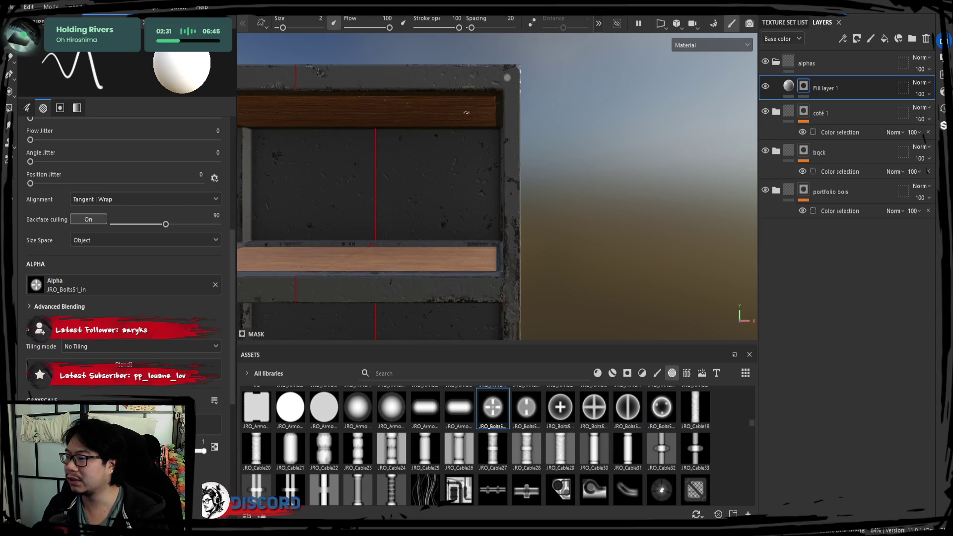
scroll(507, 80, "down", 3)
scroll(571, 101, "up", 4)
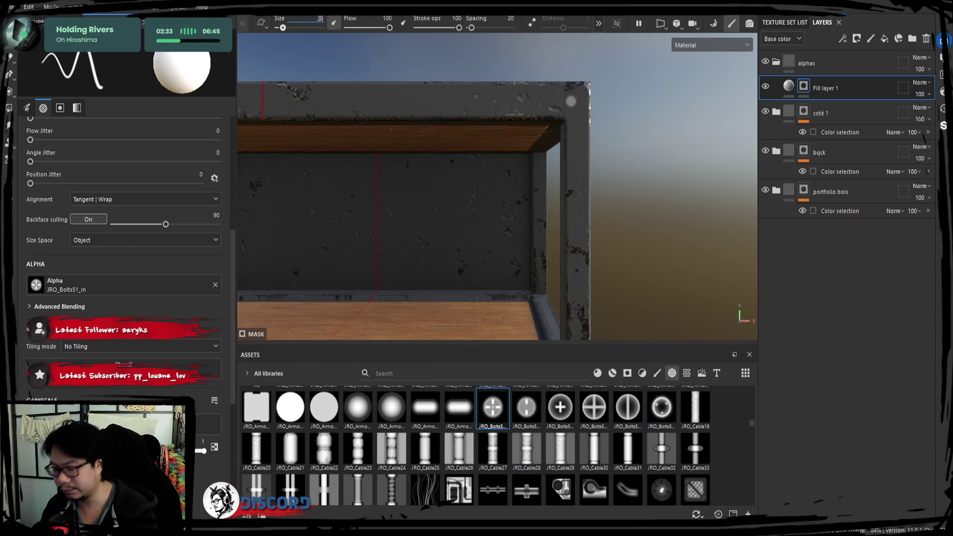
key("Return")
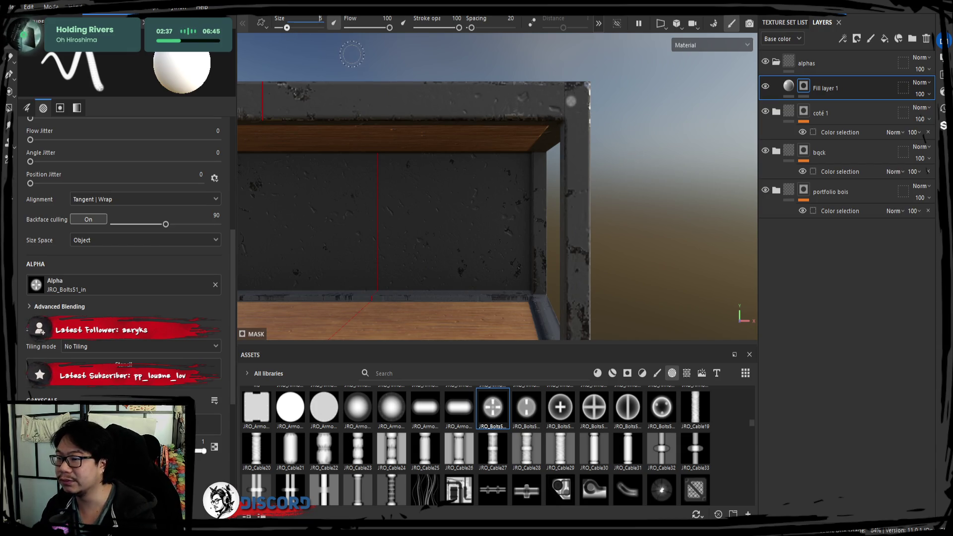
type("35")
key("Return")
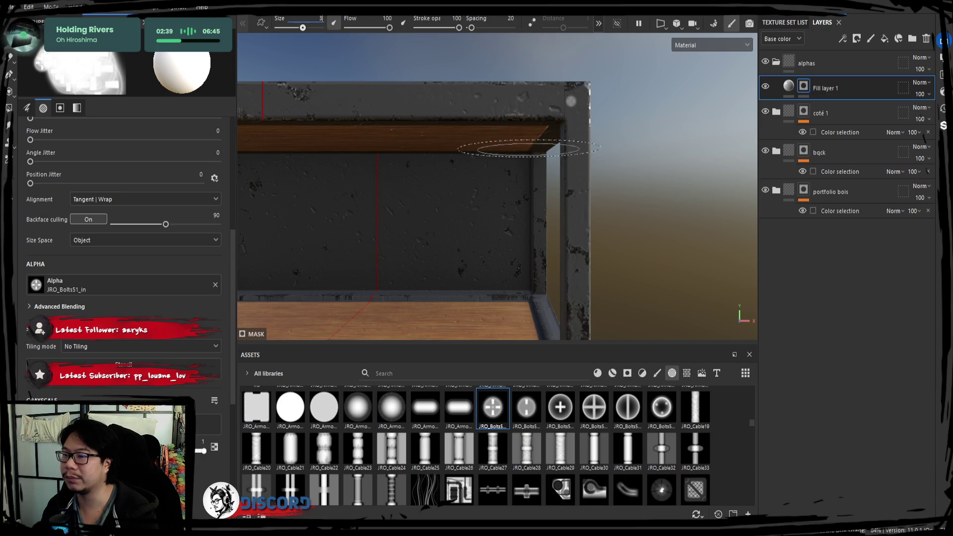
key("ctrl+z")
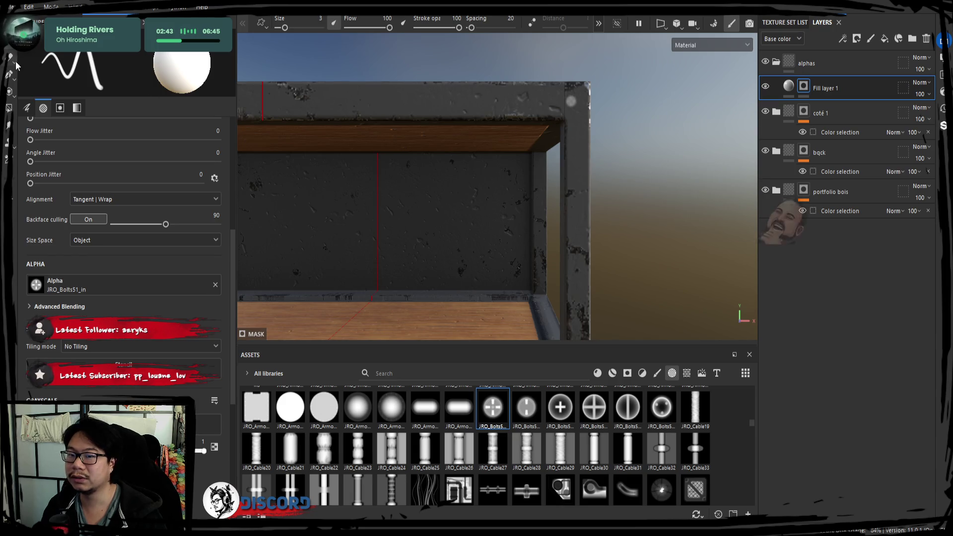
key("ctrl+z")
key("ctrl+z")
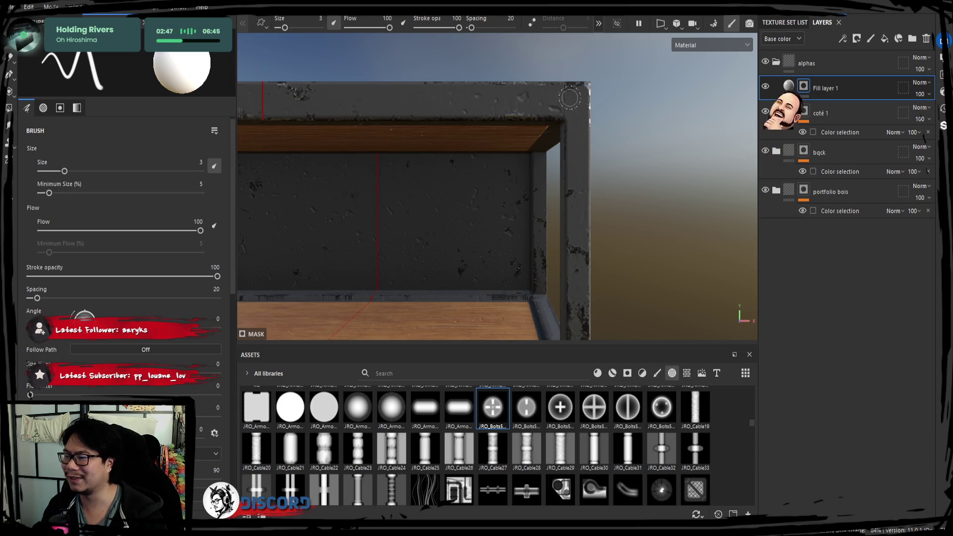
left_click_drag(607, 117, 559, 177, "alt")
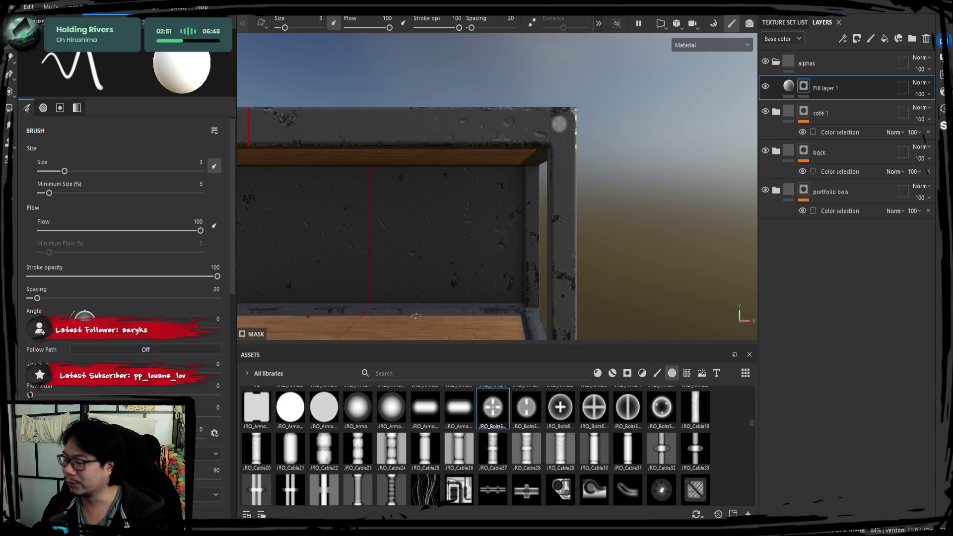
left_click(772, 95)
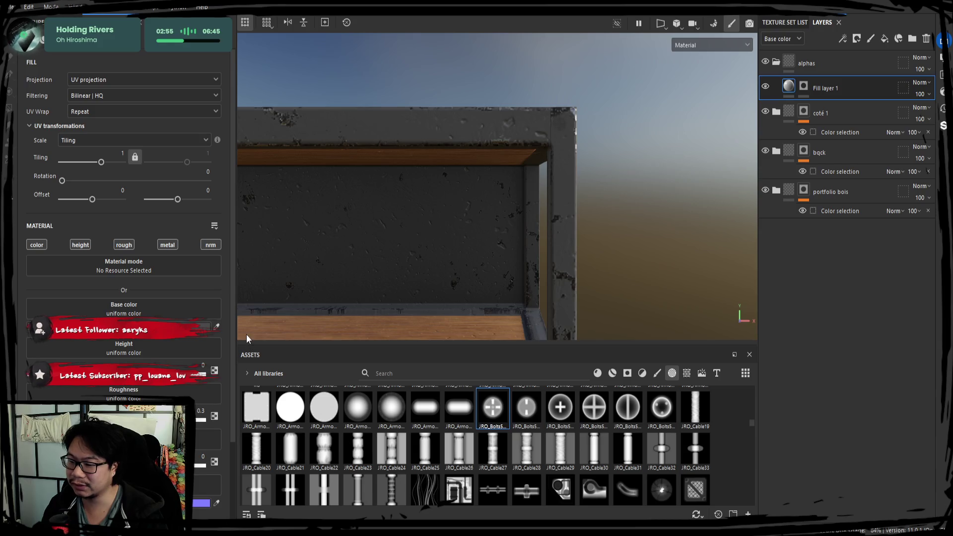
Raise Fill layer 1's Height value above 0 and inspect the raised bolt from several angles
left_click_drag(59, 373, 79, 373)
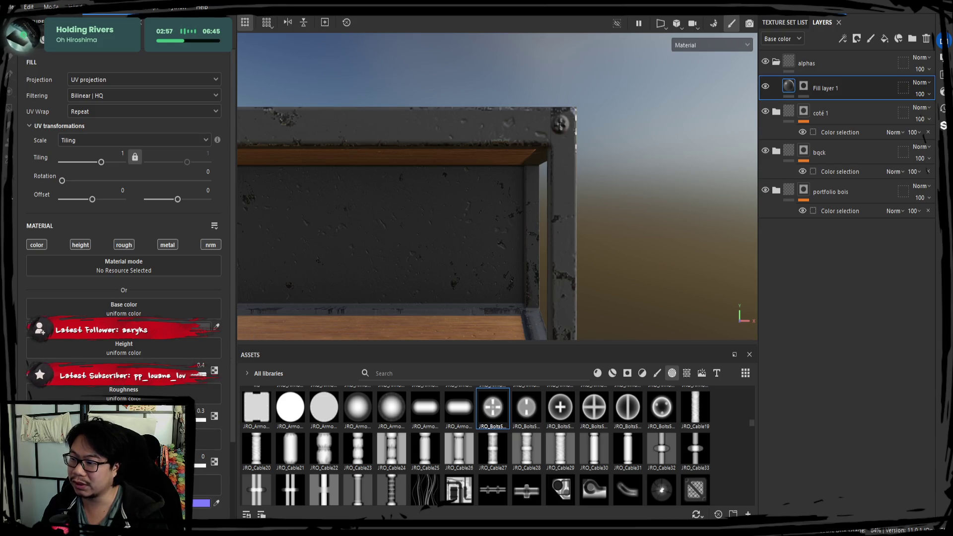
mouse_move(669, 198)
left_mouse_down("alt")
mouse_move(497, 245)
mouse_move(400, 294)
left_mouse_up("alt")
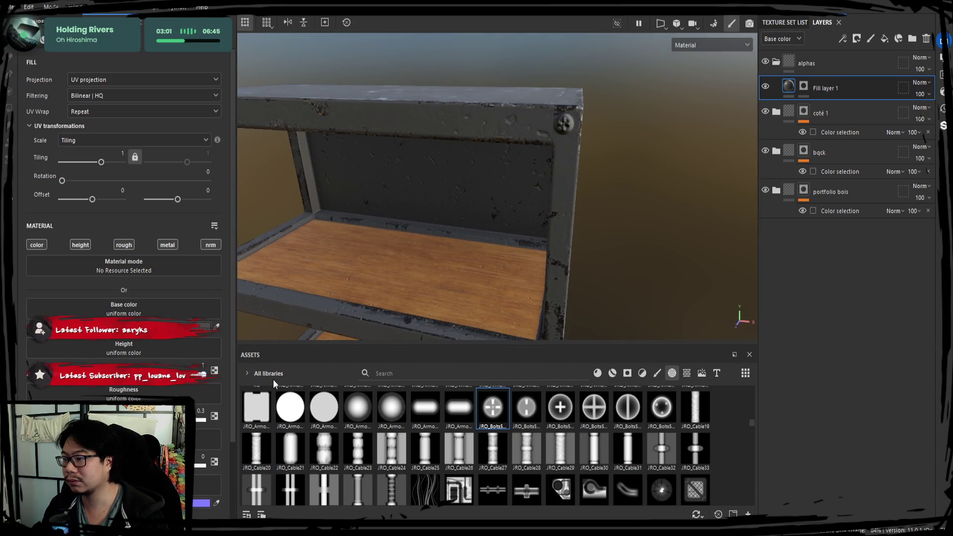
left_click_drag(593, 165, 483, 223, "alt")
scroll(519, 191, "up", 5)
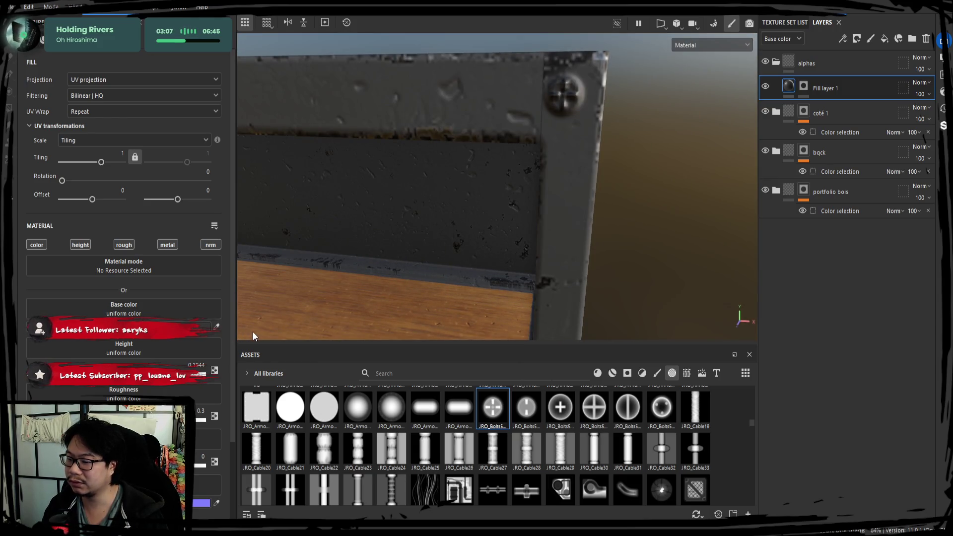
mouse_move(423, 237)
left_mouse_down("alt")
mouse_move(379, 266)
mouse_move(415, 228)
mouse_move(398, 206)
mouse_move(304, 151)
left_mouse_up("alt")
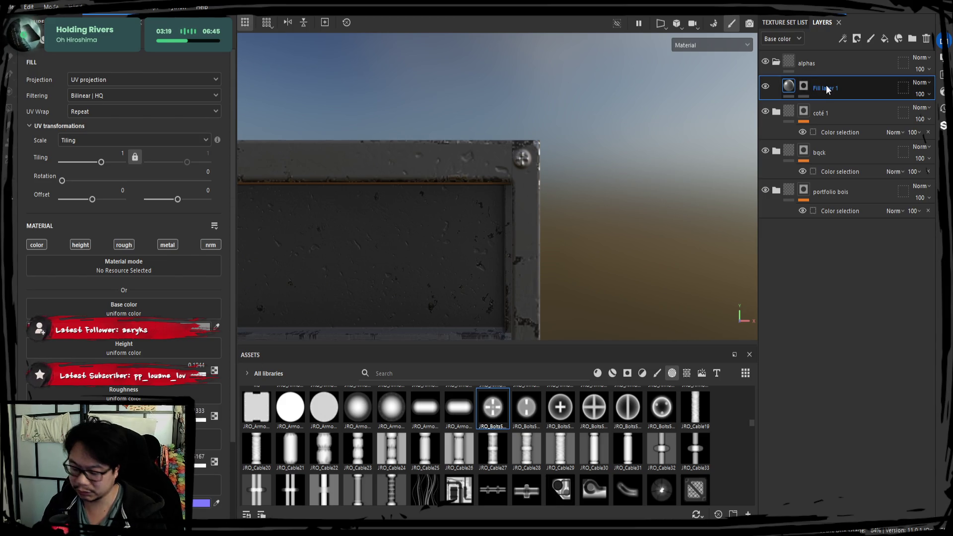
Delete the bolt Fill layer 1, duplicate the coté folder, and load a new brush alpha
key("Delete")
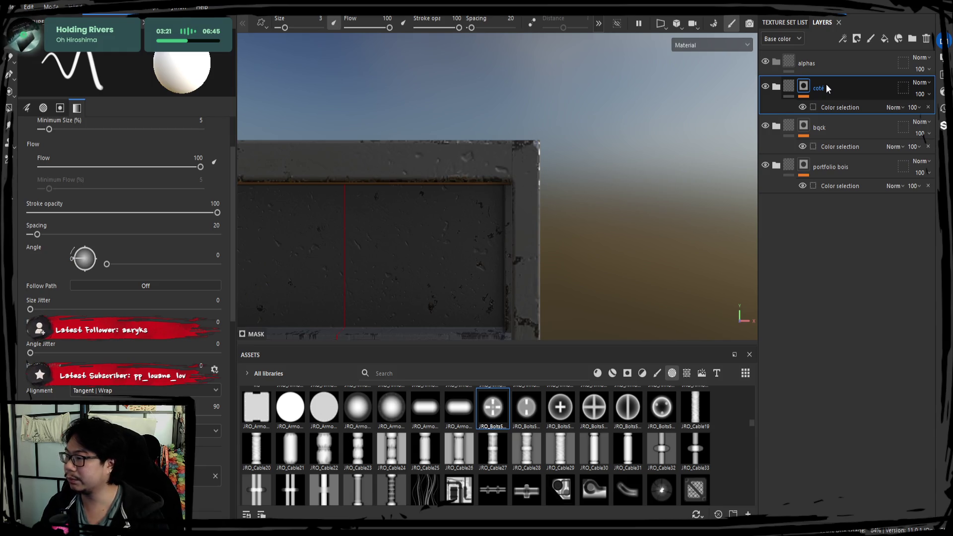
key("ctrl+d")
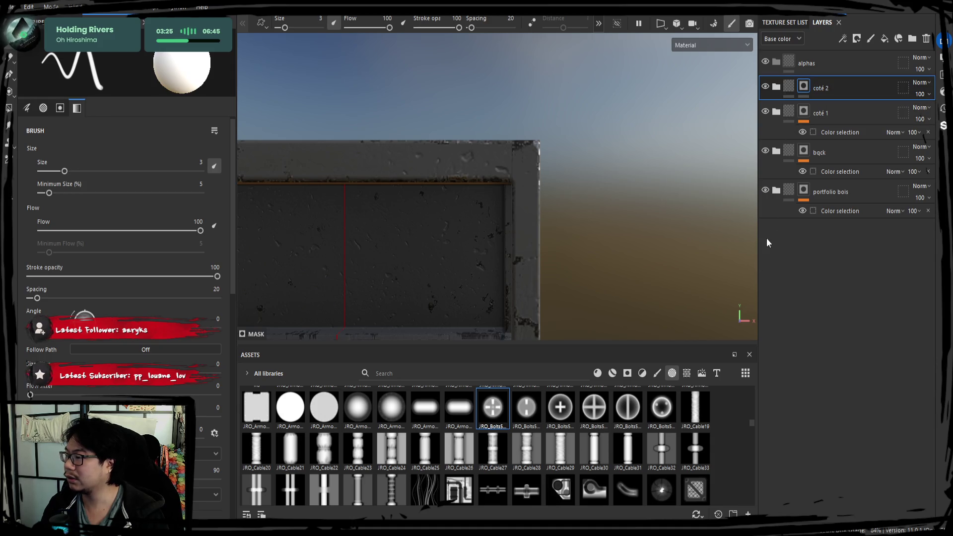
scroll(109, 386, "down", 4)
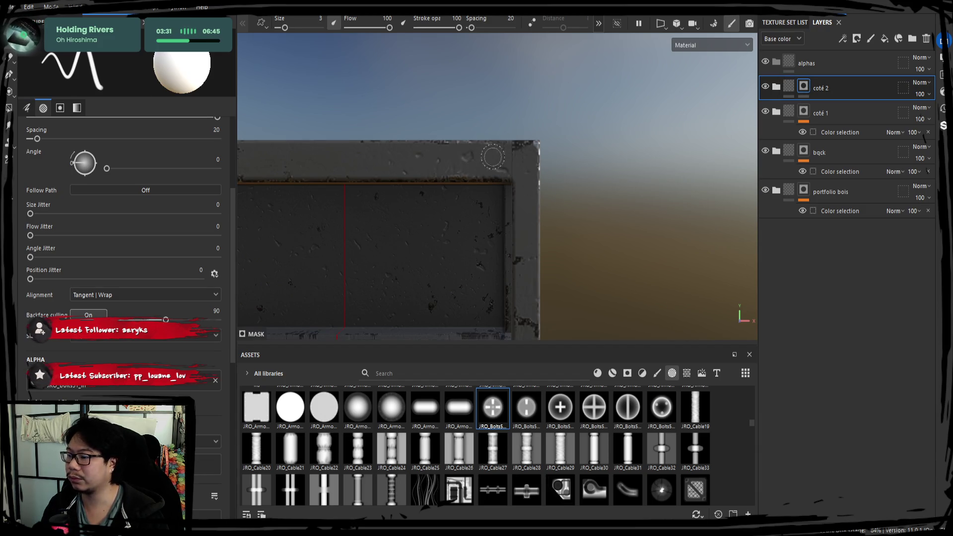
left_click_drag(491, 413, 76, 386)
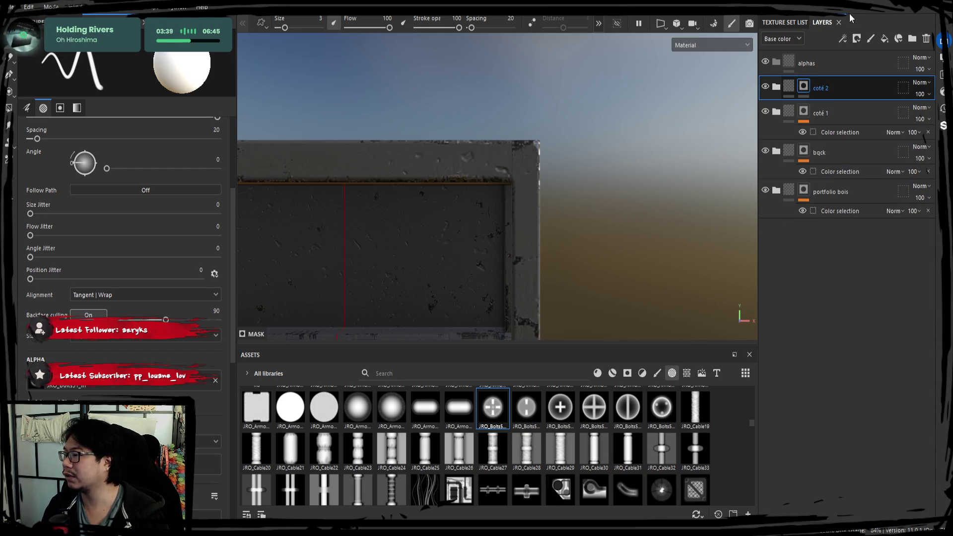
Move the coté 2 folder to the top of the layer stack and expand it
left_click(804, 86)
left_click_drag(823, 88, 834, 61)
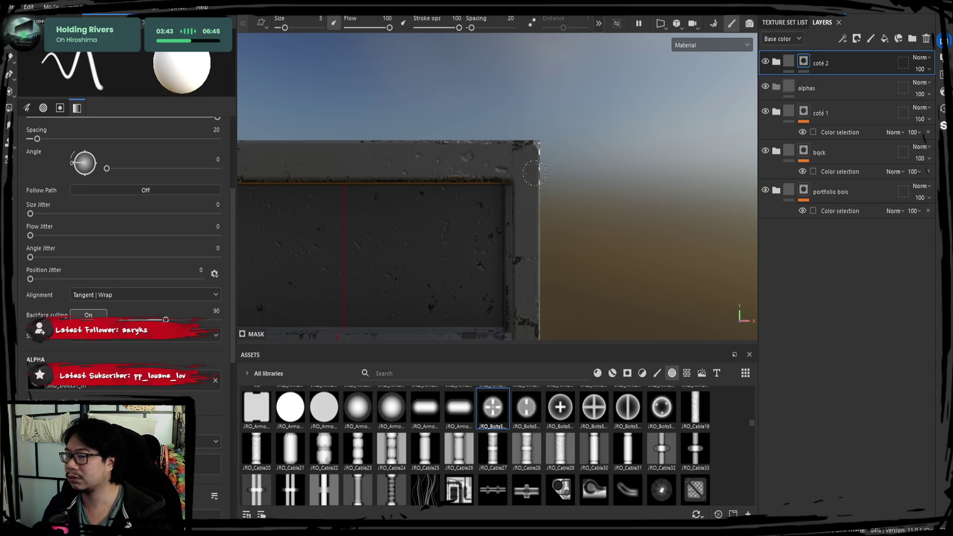
left_click_drag(546, 224, 776, 66, "alt")
left_click(776, 63)
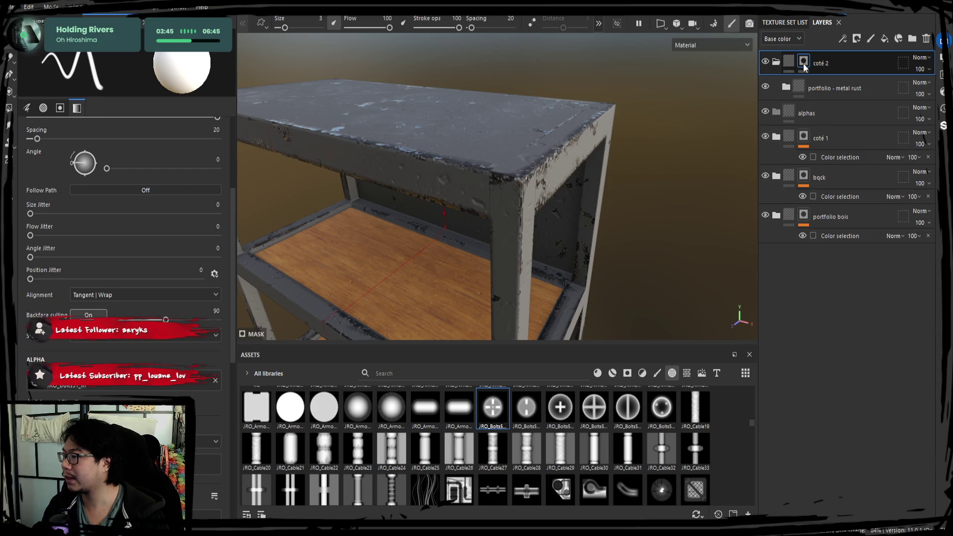
Try a compare mask on coté 2, undo it, and add a mask to the portfolio - metal rust layer
right_click(846, 108)
left_click(844, 119)
left_click(821, 63)
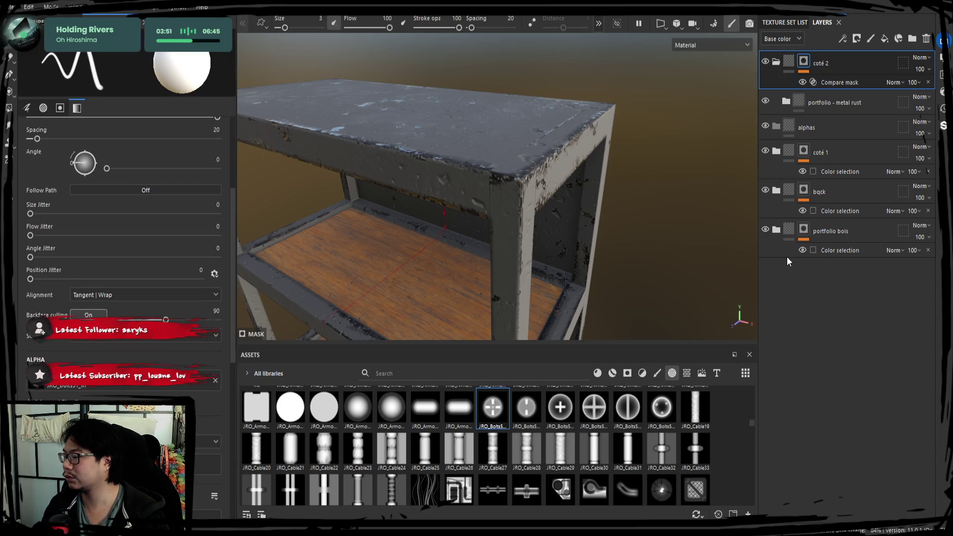
key("ctrl+z")
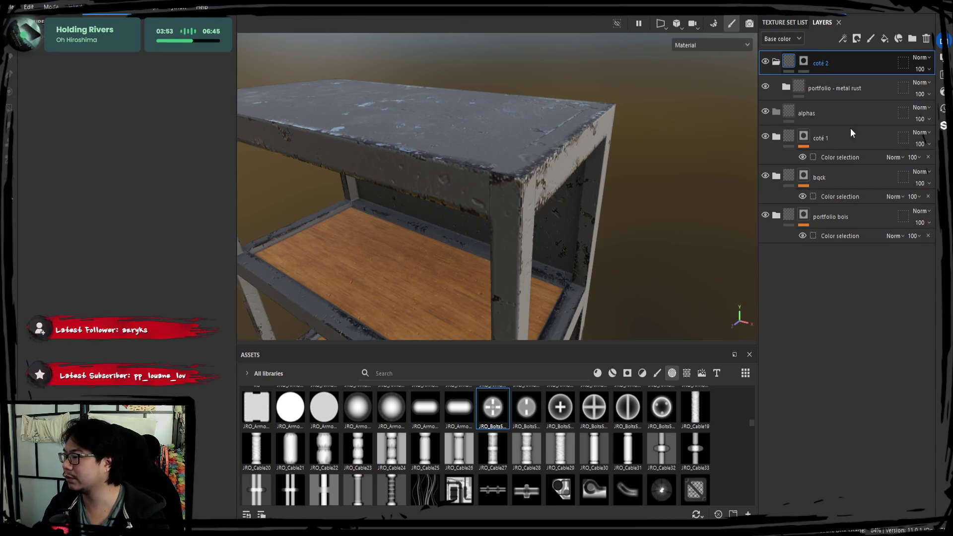
left_click(822, 89)
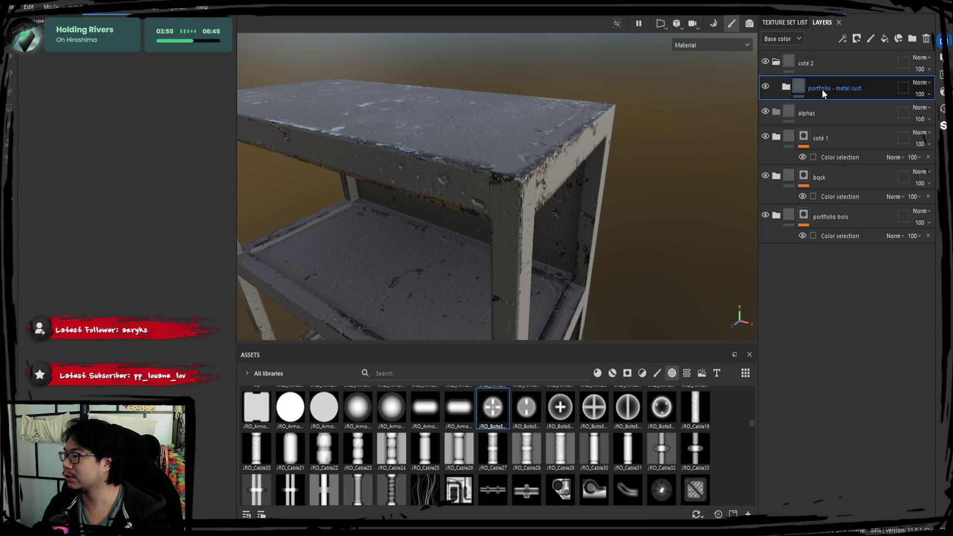
key("ctrl+y")
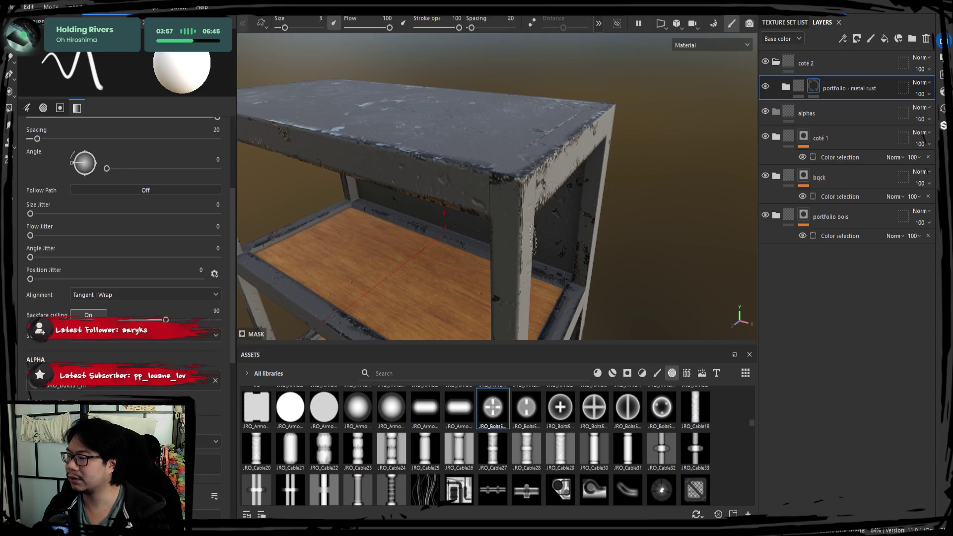
Inspect the shelf's corner and side panel up close, then delete the coté 2 folder
left_click_drag(489, 207, 568, 186, "alt")
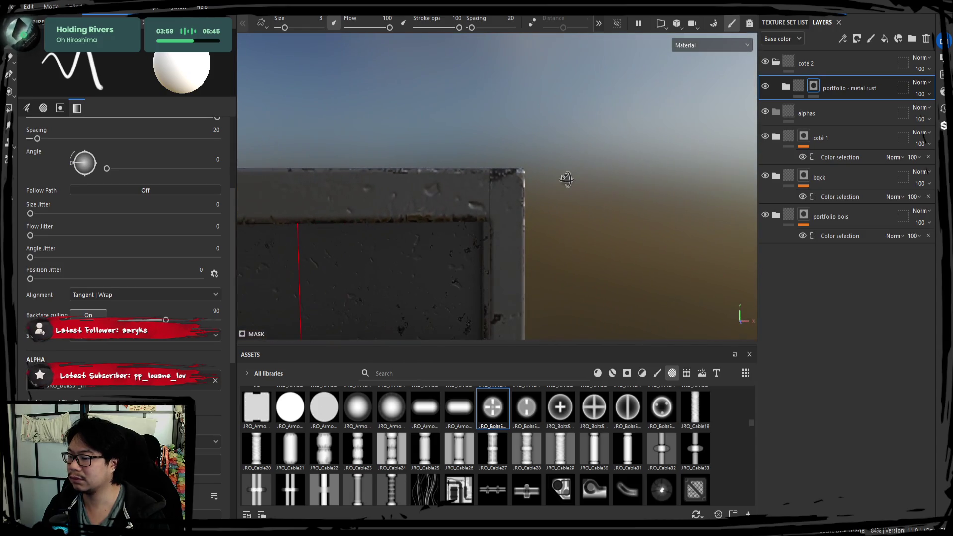
mouse_move(430, 224)
left_mouse_down("alt")
mouse_move(472, 219)
mouse_move(488, 243)
mouse_move(618, 225)
left_mouse_up("alt")
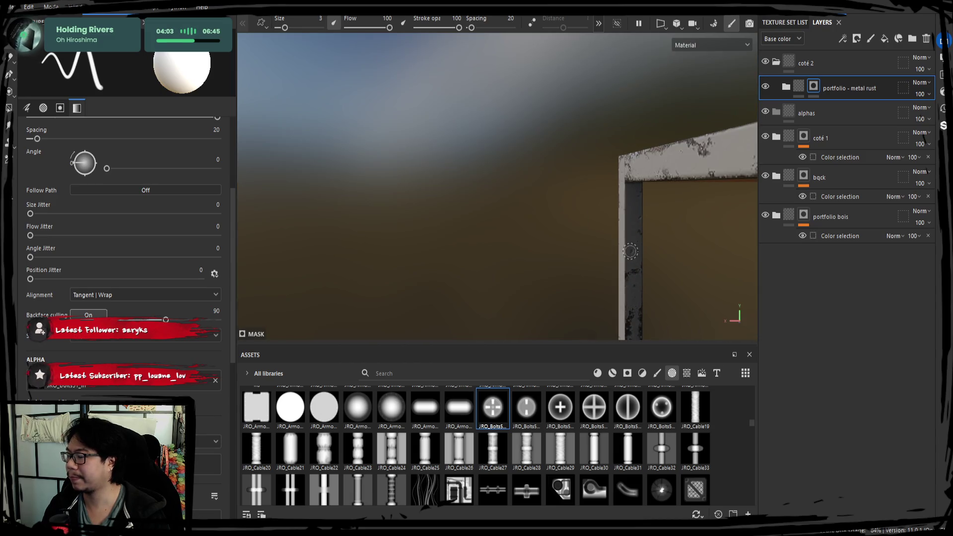
key("f")
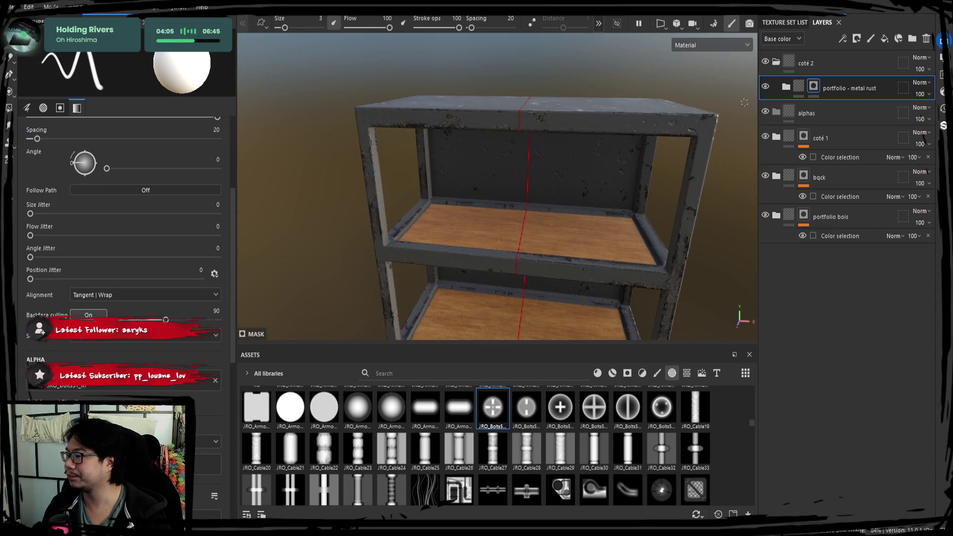
left_click(786, 88)
left_click(787, 89)
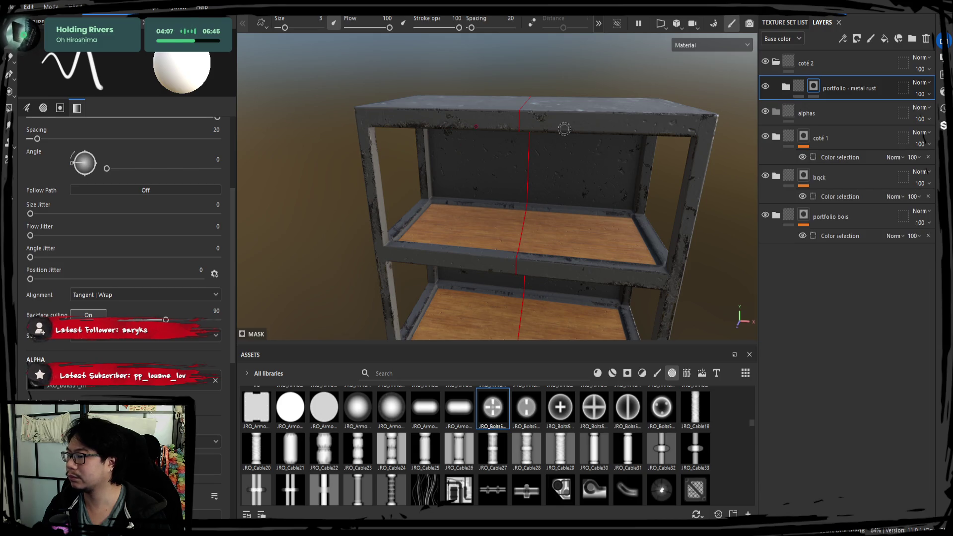
mouse_move(332, 194)
left_mouse_down("alt")
mouse_move(457, 207)
mouse_move(537, 168)
left_mouse_up("alt")
mouse_move(471, 174)
left_mouse_down("alt")
mouse_move(385, 189)
mouse_move(560, 195)
left_mouse_up("alt")
mouse_move(559, 196)
middle_mouse_down("alt")
mouse_move(435, 188)
mouse_move(453, 207)
middle_mouse_up("alt")
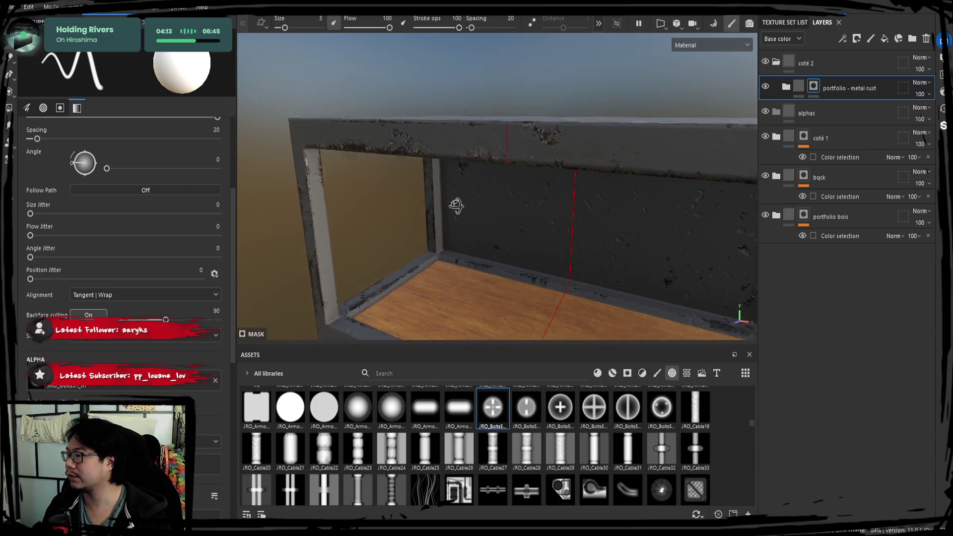
left_click(814, 63)
key("Delete")
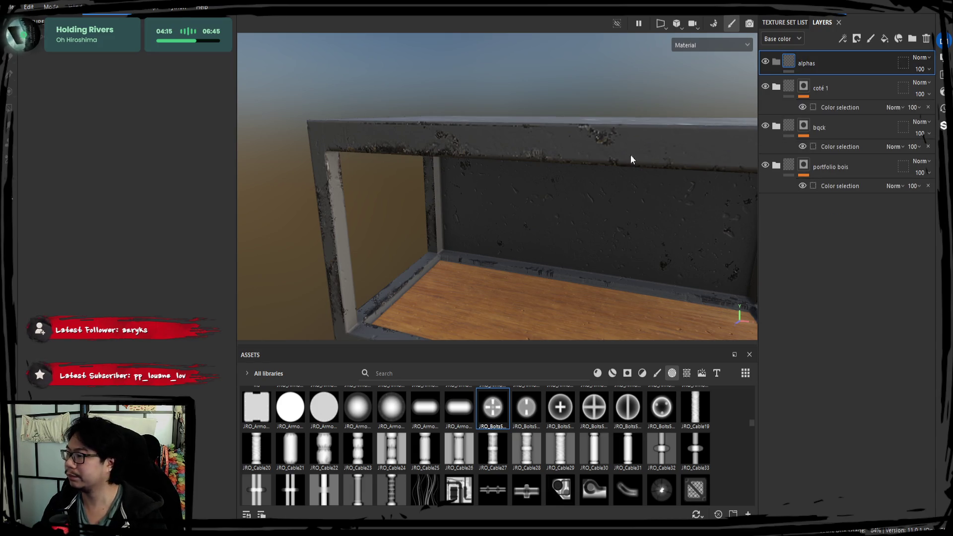
Paste coté 1's metal rust layer at the top and move it into the alphas folder
scroll(468, 197, "down", 5)
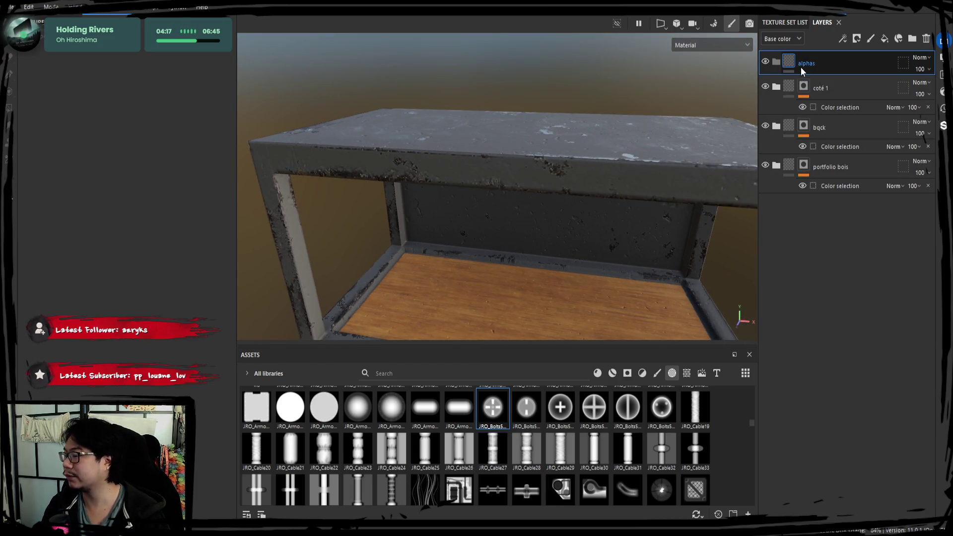
left_click(829, 93)
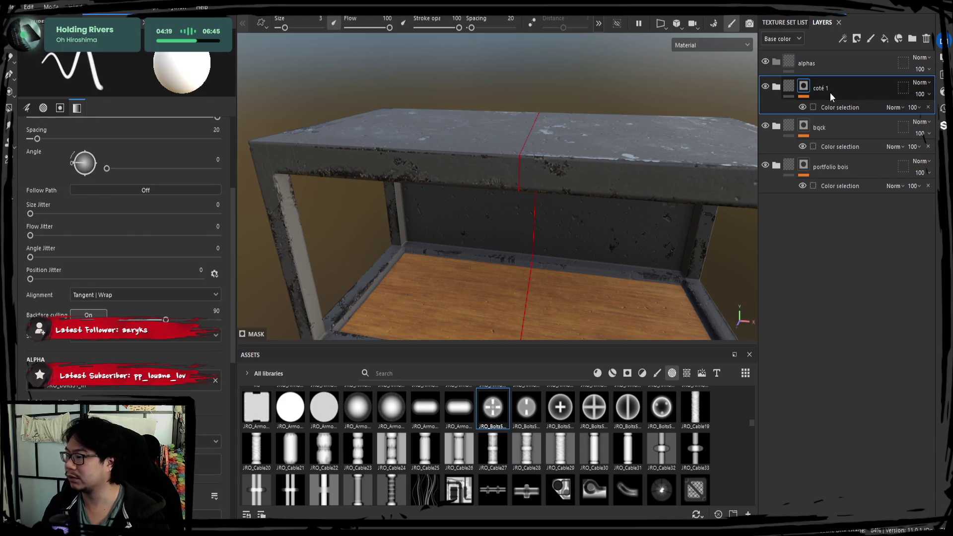
left_click(777, 88)
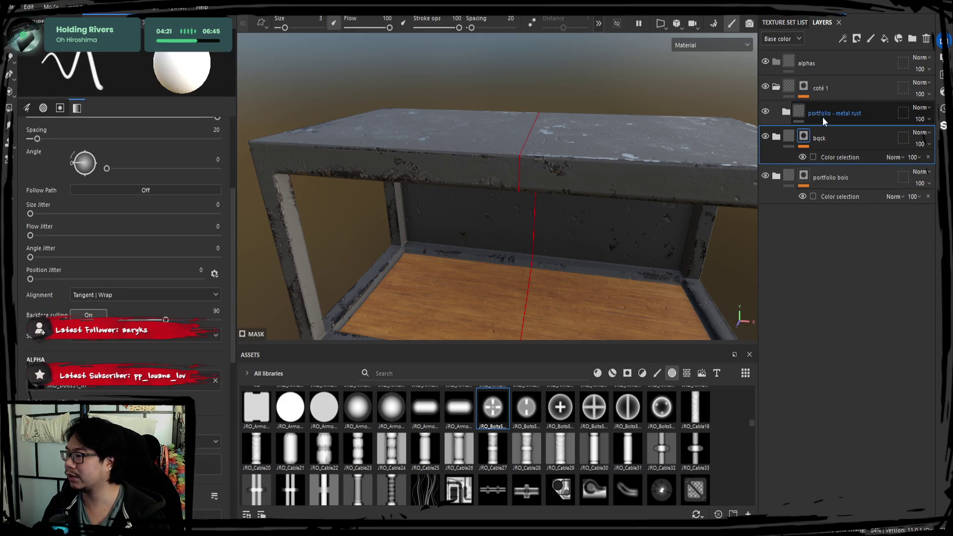
left_click(823, 117)
left_click(808, 70)
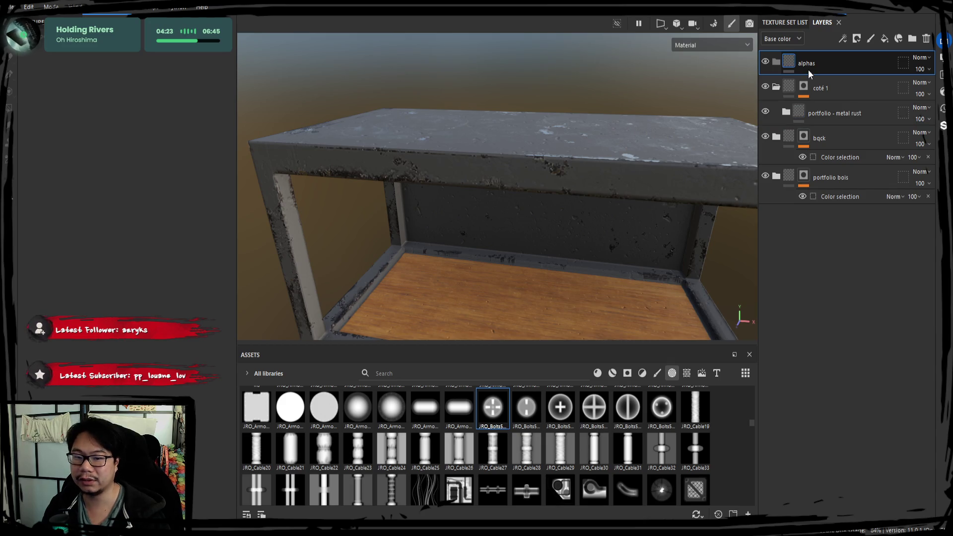
key("ctrl+v")
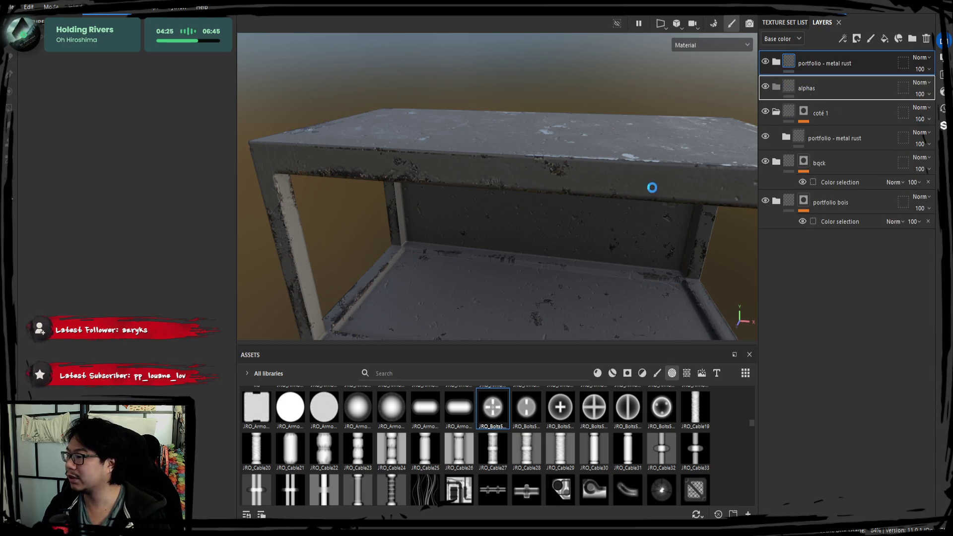
left_click_drag(815, 69, 835, 89)
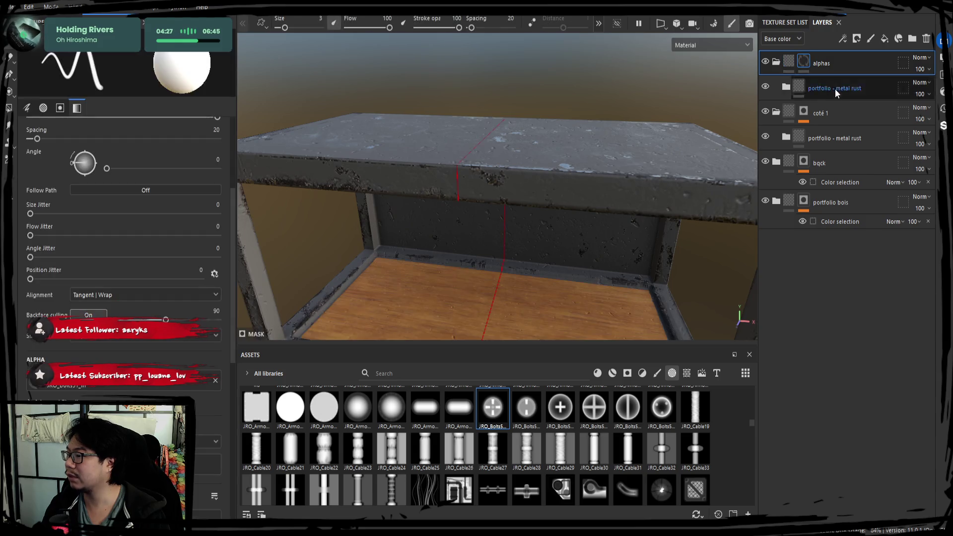
Delete the alphas folder and pasted rust layer, then undo until Fill layer 1 with the bolt returns
left_click(818, 87)
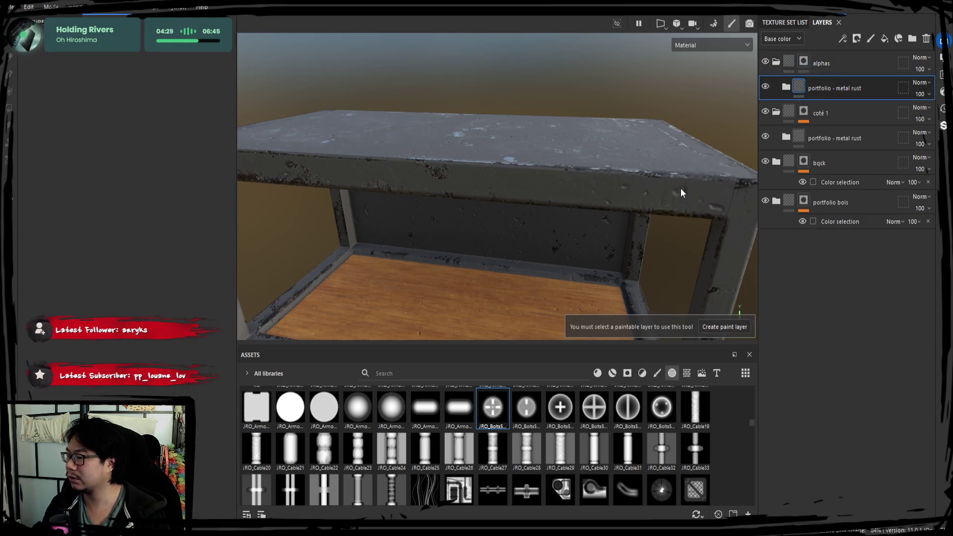
left_click(786, 87)
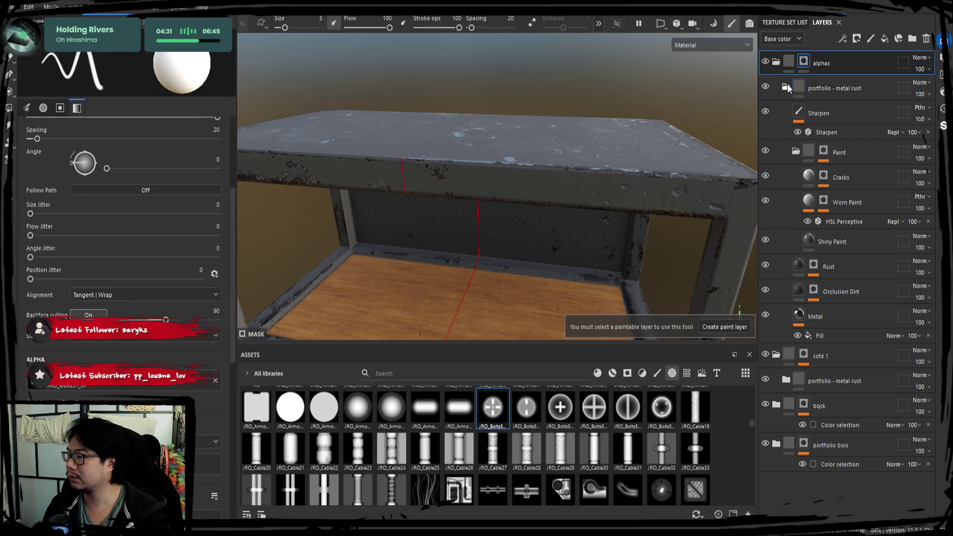
left_click(786, 87)
left_click_drag(636, 195, 557, 192, "alt")
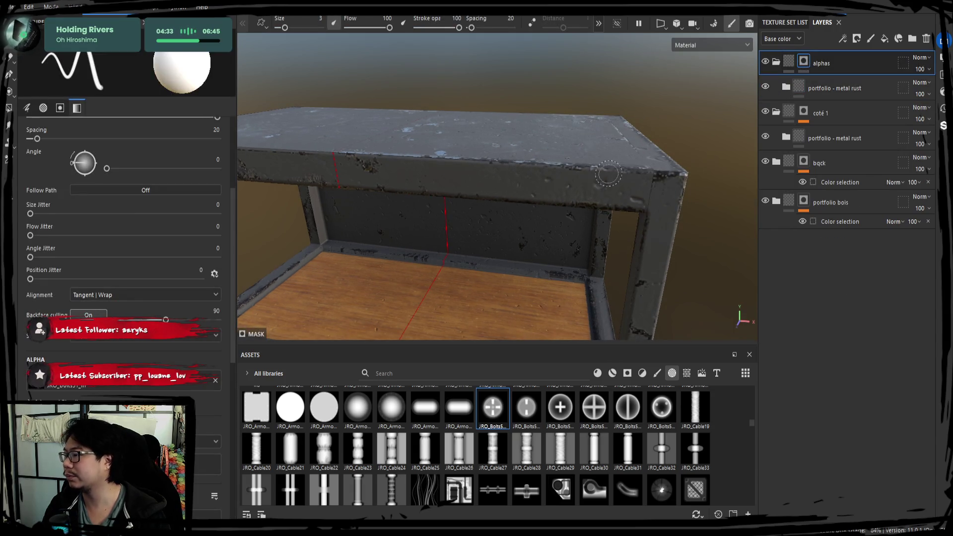
key("Delete")
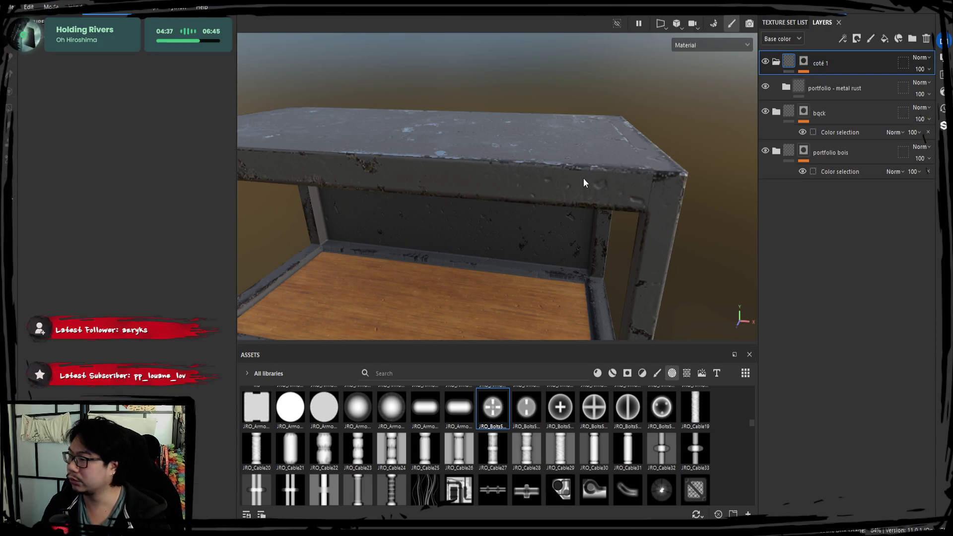
key("ctrl+z")
key("ctrl+z")
key("ctrl+z")
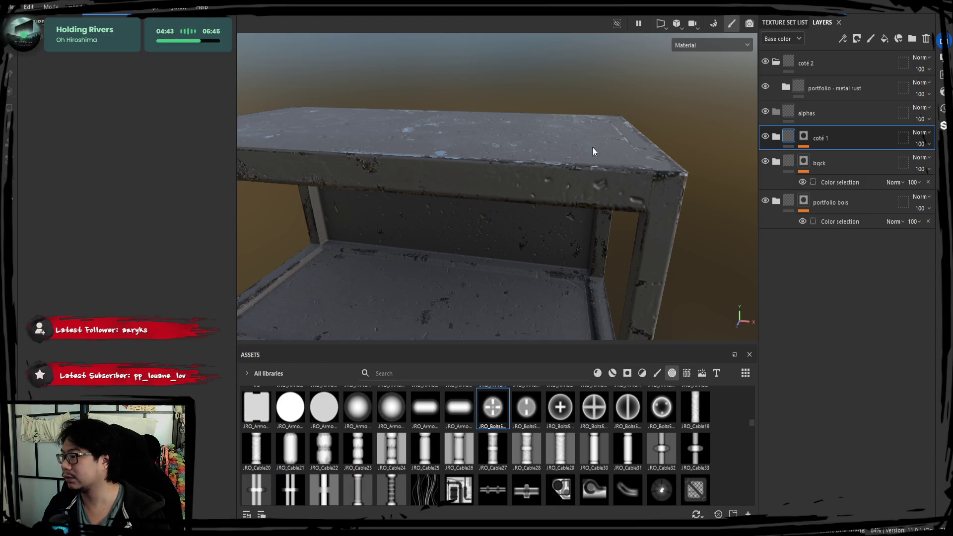
key("ctrl+z")
key("ctrl+z")
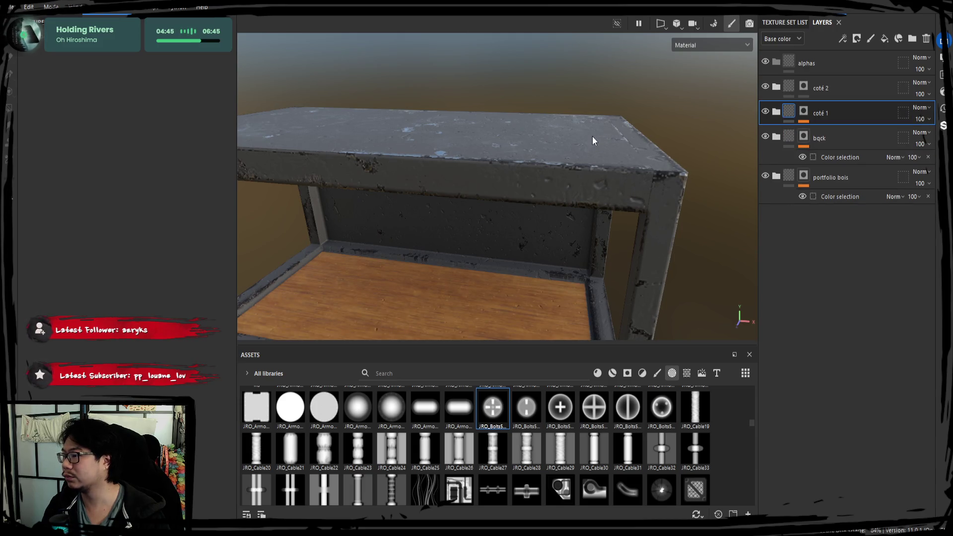
key("ctrl")
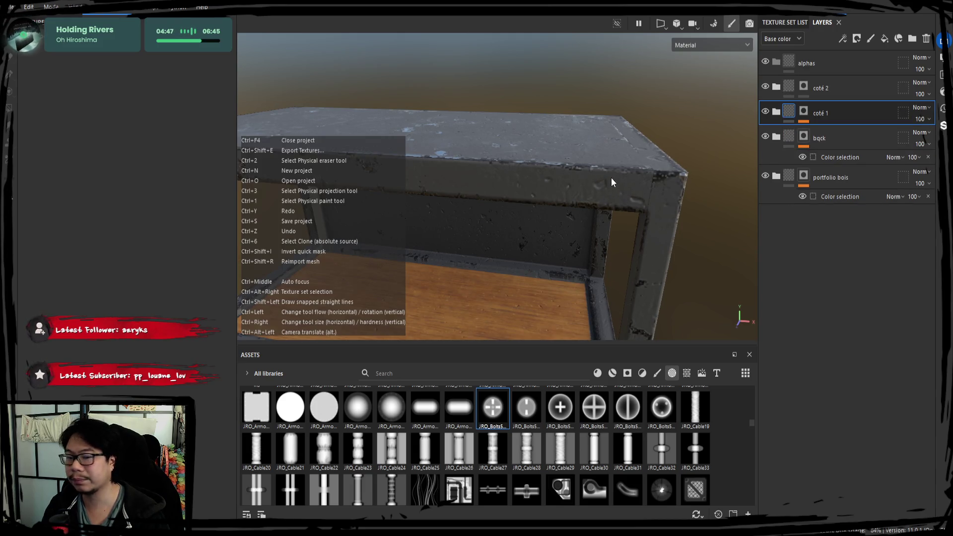
key("ctrl+z")
key("ctrl+z")
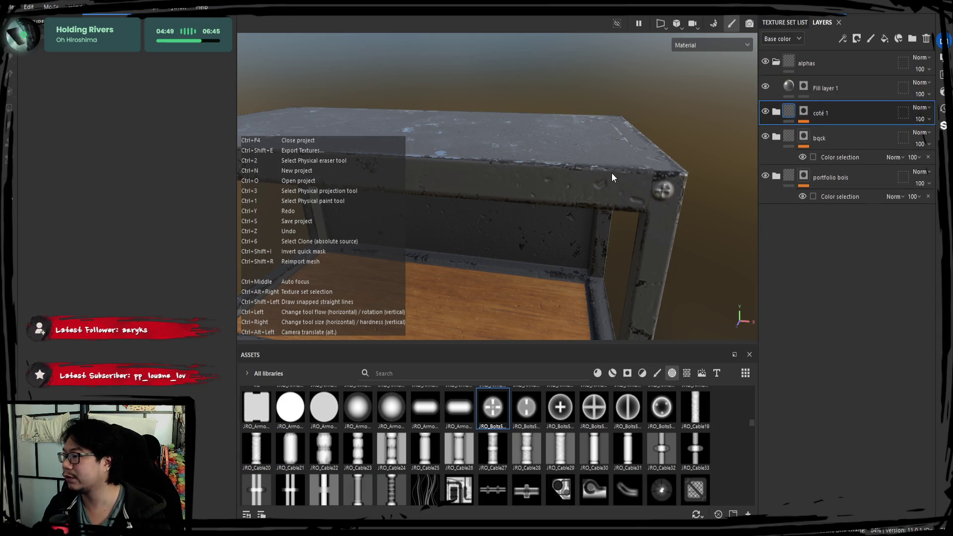
Activate the fill layer's mask, shrink the brush to size 3, and stamp a bolt on the top corner
mouse_move(619, 189)
left_mouse_down("alt")
mouse_move(568, 205)
mouse_move(463, 194)
left_mouse_up("alt")
mouse_move(402, 186)
left_mouse_down("alt")
mouse_move(490, 204)
mouse_move(472, 195)
mouse_move(530, 179)
left_mouse_up("alt")
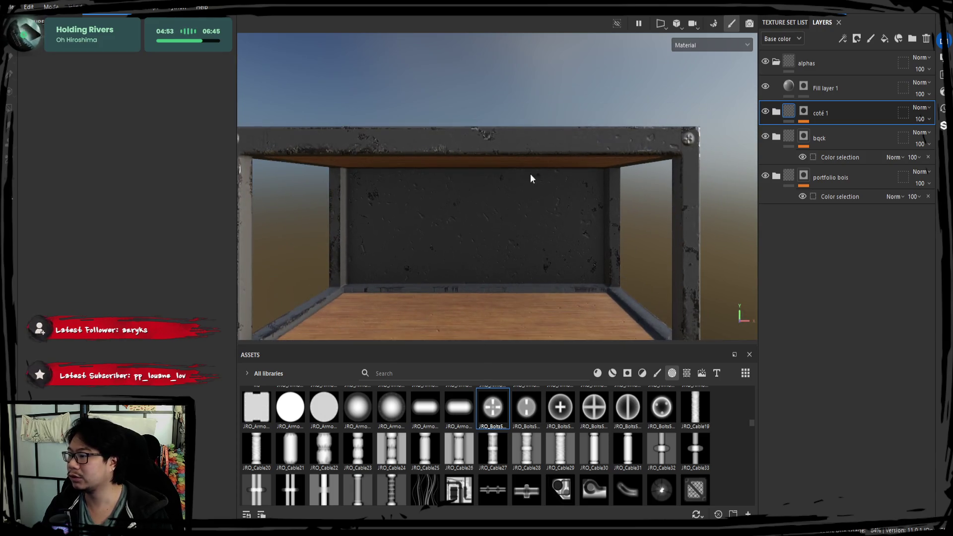
left_click(815, 84)
left_click(803, 88)
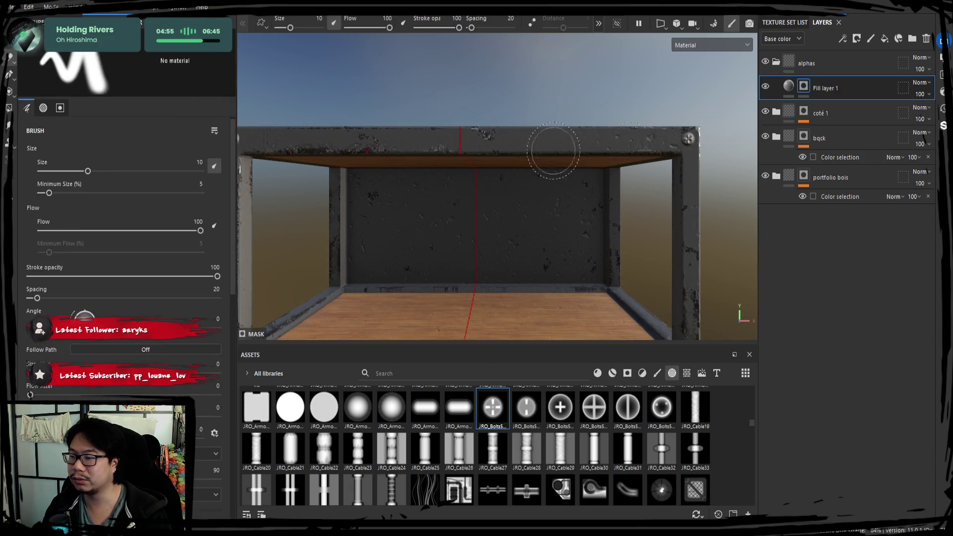
left_click_drag(553, 151, 506, 163, "alt")
left_click(789, 85)
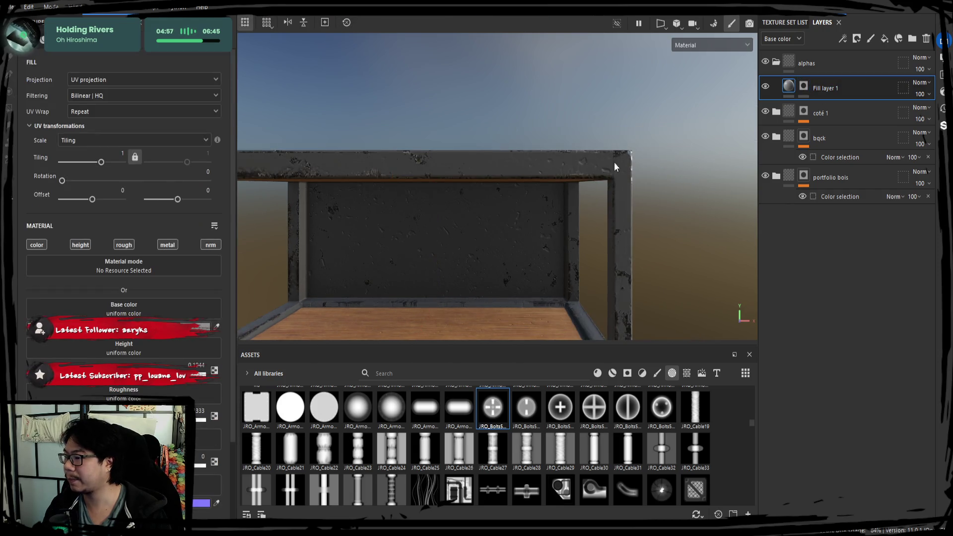
left_click_drag(615, 166, 516, 209, "alt")
left_click(803, 88)
mouse_move(615, 209)
left_mouse_down("alt")
mouse_move(580, 215)
mouse_move(414, 121)
left_mouse_up("alt")
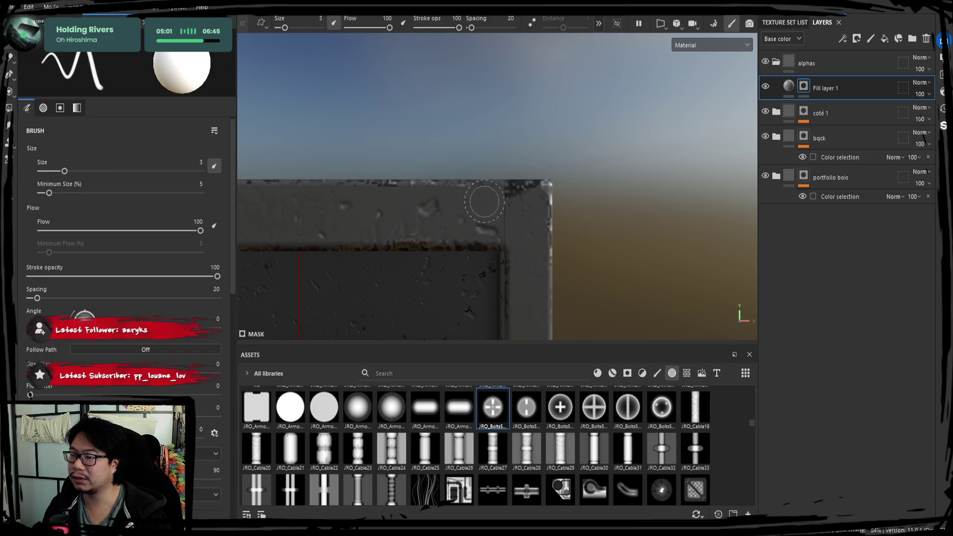
key("bracketleft")
key("bracketleft")
key("bracketleft")
scroll(526, 209, "up", 1)
left_click(527, 222)
Orbit down to the upper shelf's underside and stamp a bolt on the frame's crossbar
mouse_move(532, 270)
left_mouse_down("alt")
mouse_move(470, 144)
mouse_move(502, 201)
left_mouse_up("alt")
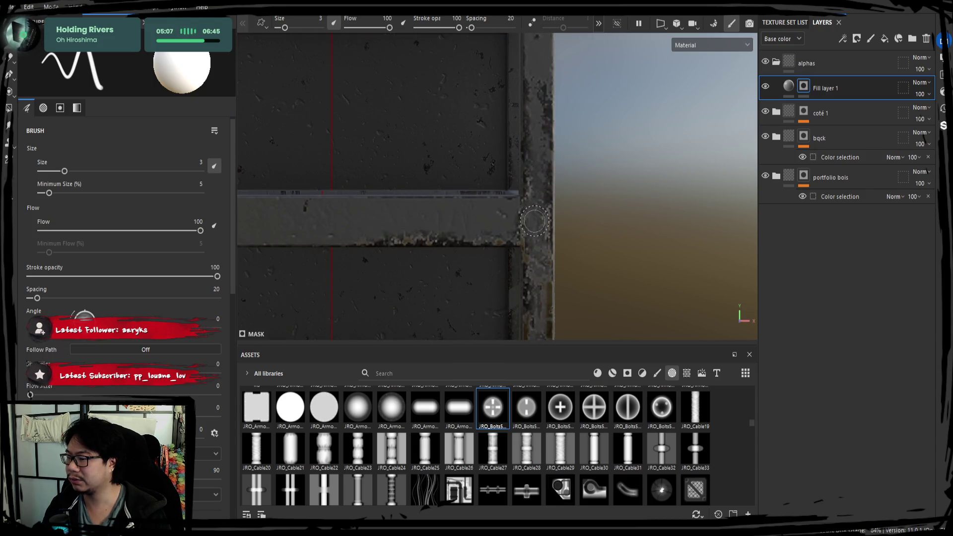
mouse_move(574, 313)
left_mouse_down("alt")
mouse_move(535, 236)
mouse_move(565, 288)
mouse_move(551, 166)
left_mouse_up("alt")
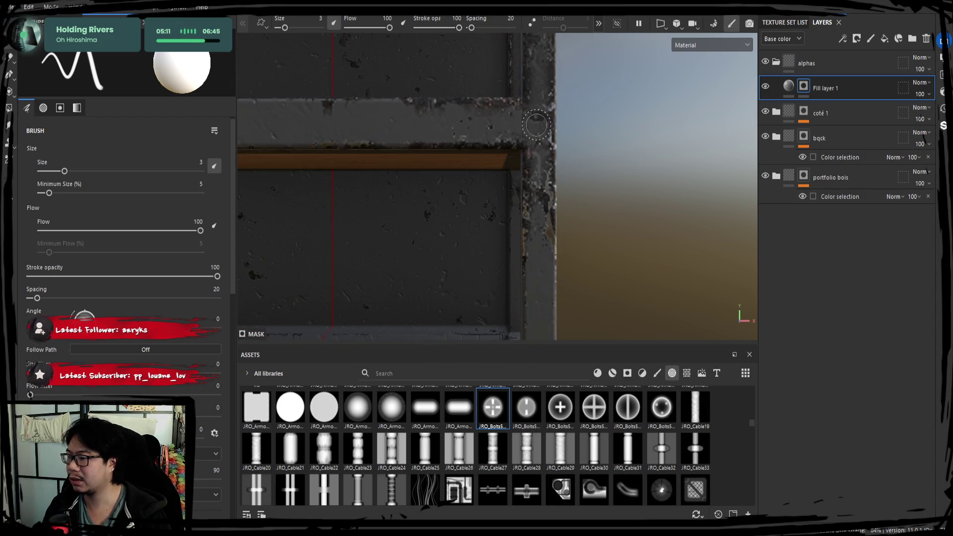
mouse_move(563, 240)
left_mouse_down("alt")
mouse_move(538, 176)
mouse_move(564, 240)
mouse_move(493, 187)
mouse_move(504, 260)
mouse_move(506, 221)
mouse_move(455, 207)
left_mouse_up("alt")
right_click_drag(455, 206, 560, 213, "alt")
mouse_move(559, 213)
left_mouse_down("alt")
mouse_move(546, 226)
mouse_move(561, 243)
mouse_move(511, 225)
mouse_move(533, 206)
mouse_move(617, 201)
mouse_move(472, 252)
mouse_move(457, 240)
left_mouse_up("alt")
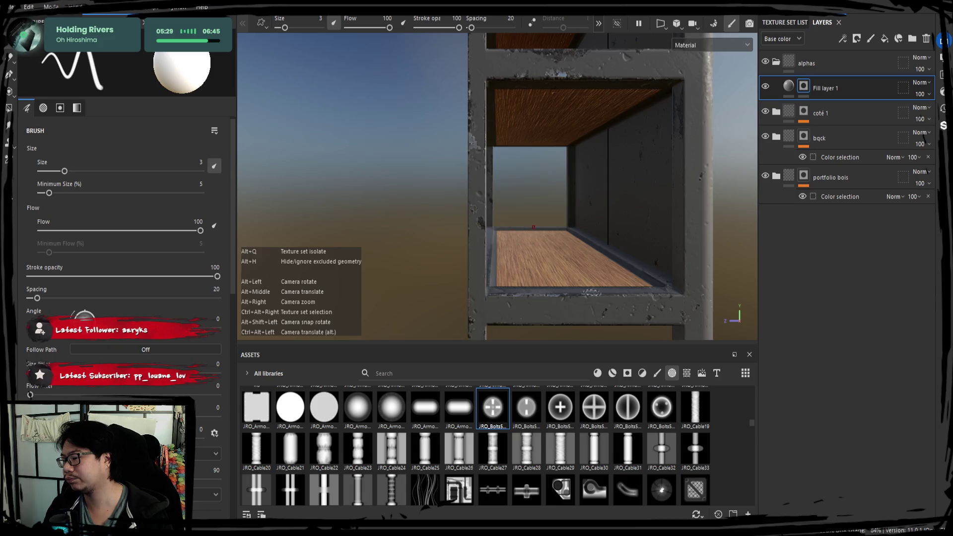
middle_click_drag(645, 256, 600, 276, "alt")
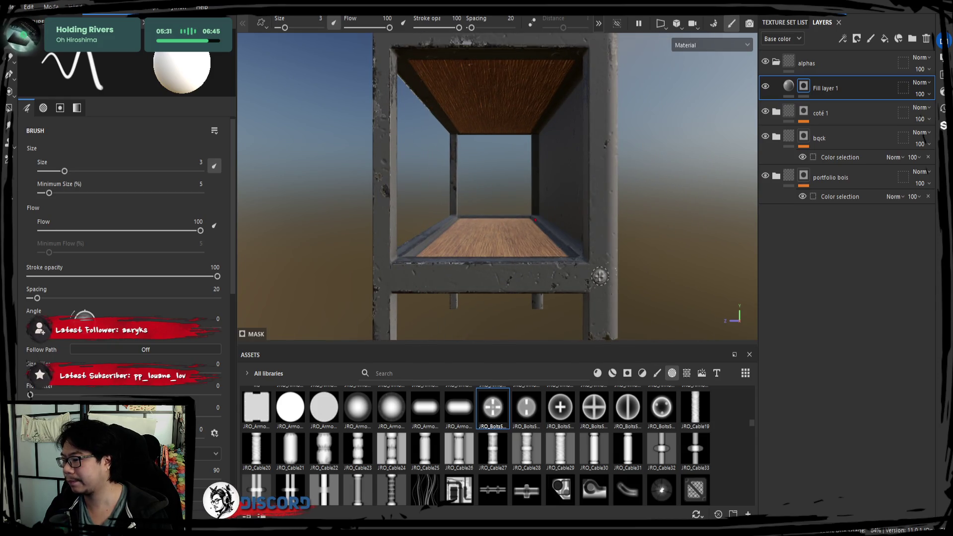
middle_click_drag(609, 162, 583, 189, "alt")
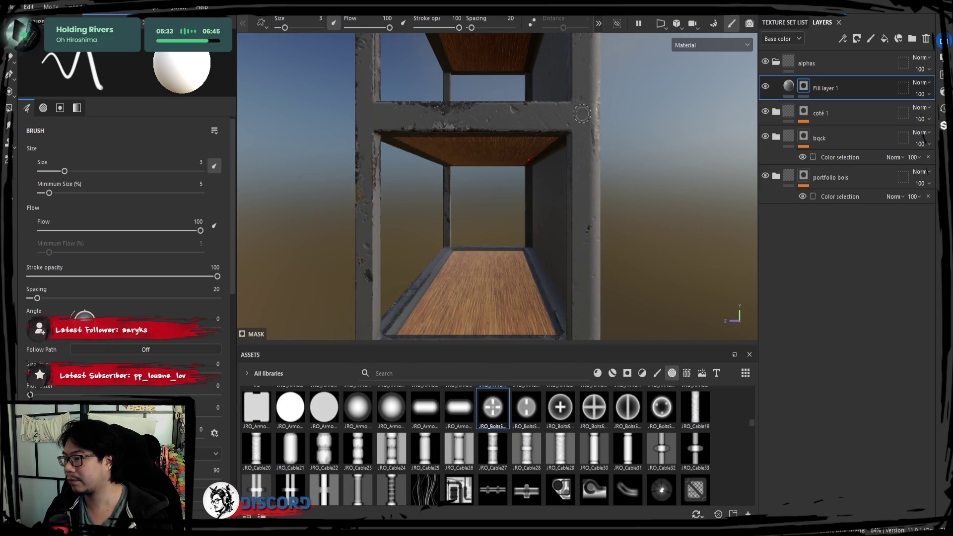
mouse_move(577, 245)
middle_mouse_down("alt")
mouse_move(501, 238)
mouse_move(576, 242)
mouse_move(448, 298)
middle_mouse_up("alt")
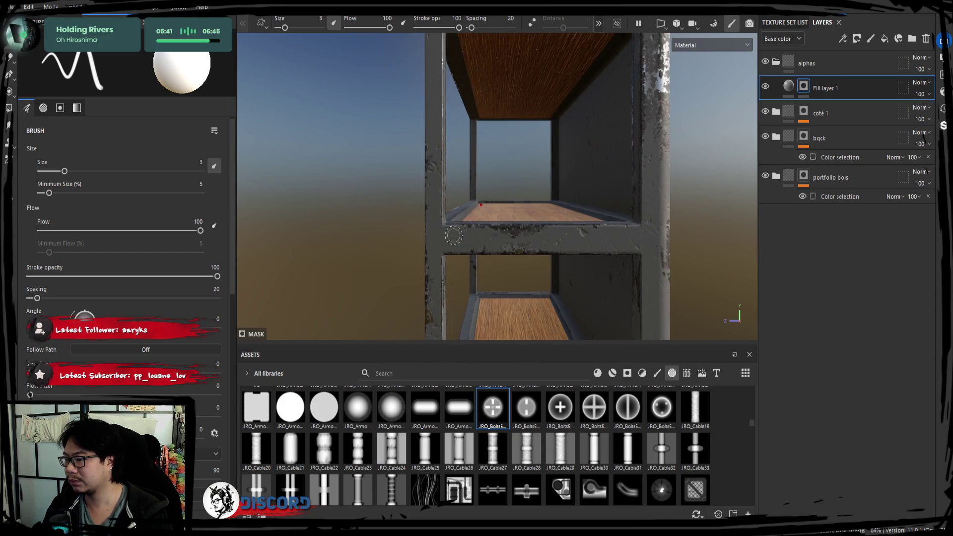
left_click(455, 240)
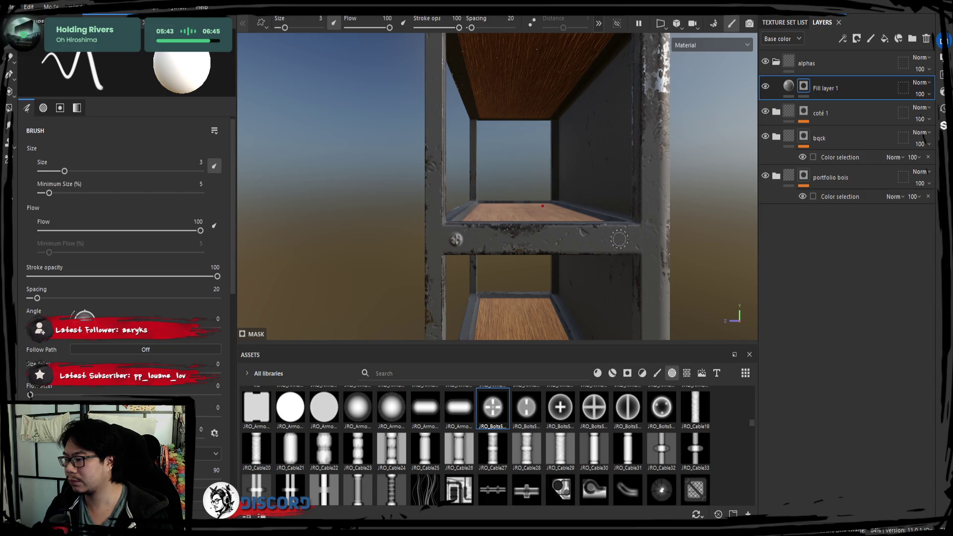
Stamp bolts at both crossbar ends, another on the crossbar, and two on the top rail
mouse_move(538, 128)
middle_mouse_down("alt")
mouse_move(425, 155)
mouse_move(424, 133)
middle_mouse_up("alt")
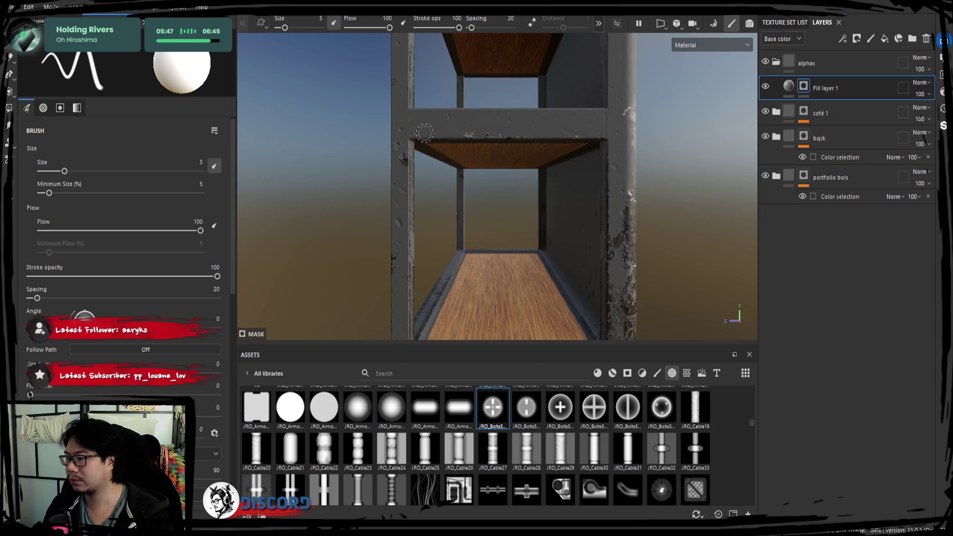
left_click(420, 123)
left_click(593, 124)
mouse_move(593, 123)
middle_mouse_down("alt")
mouse_move(488, 85)
mouse_move(486, 202)
mouse_move(395, 243)
middle_mouse_up("alt")
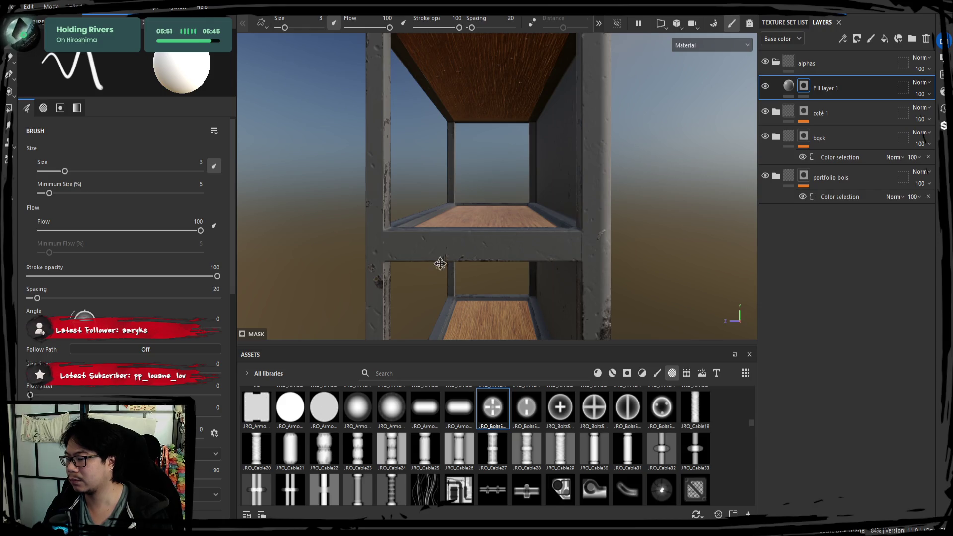
middle_click_drag(439, 263, 411, 184, "alt")
left_click(410, 183)
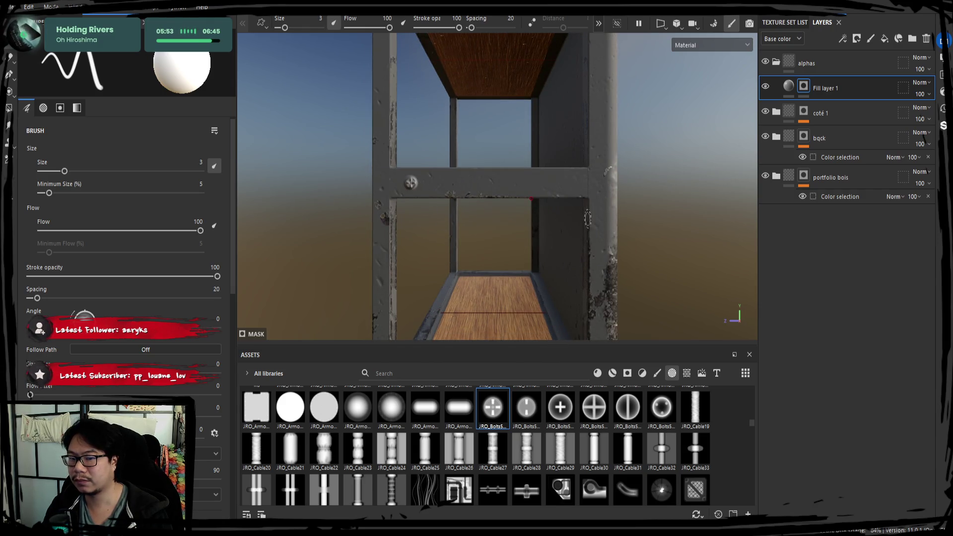
mouse_move(562, 181)
middle_mouse_down("alt")
mouse_move(422, 226)
mouse_move(416, 191)
middle_mouse_up("alt")
left_click(406, 192)
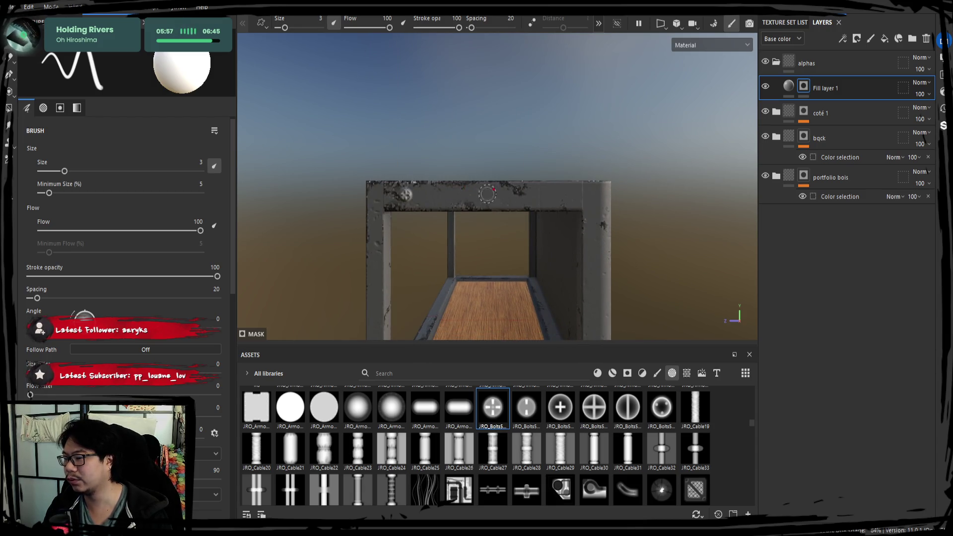
left_click(562, 193)
Orbit around the shelf to inspect the bolts, back panel and inner shelves, then re-centre the view
mouse_move(640, 223)
left_mouse_down("alt")
mouse_move(497, 218)
mouse_move(565, 219)
left_mouse_up("alt")
scroll(486, 217, "up", 5)
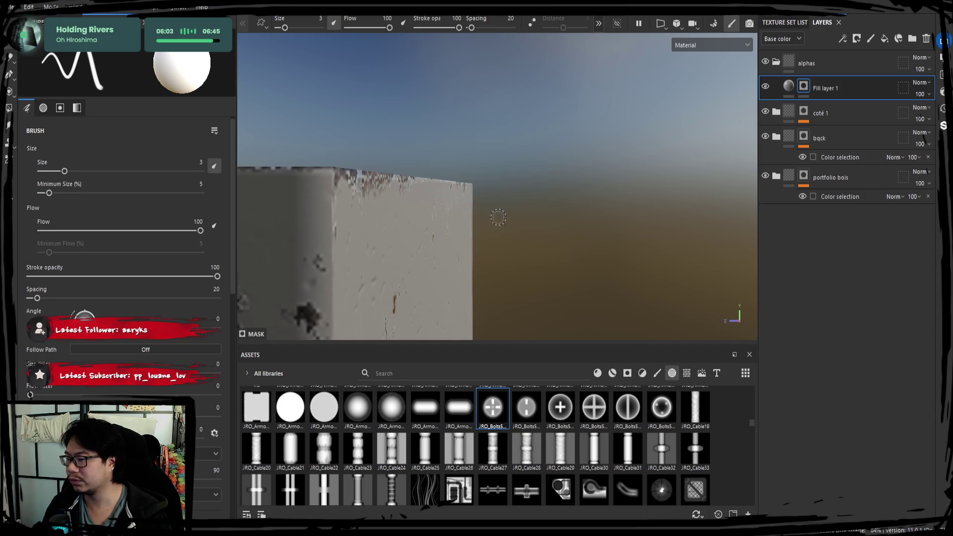
left_click_drag(498, 216, 476, 228, "alt")
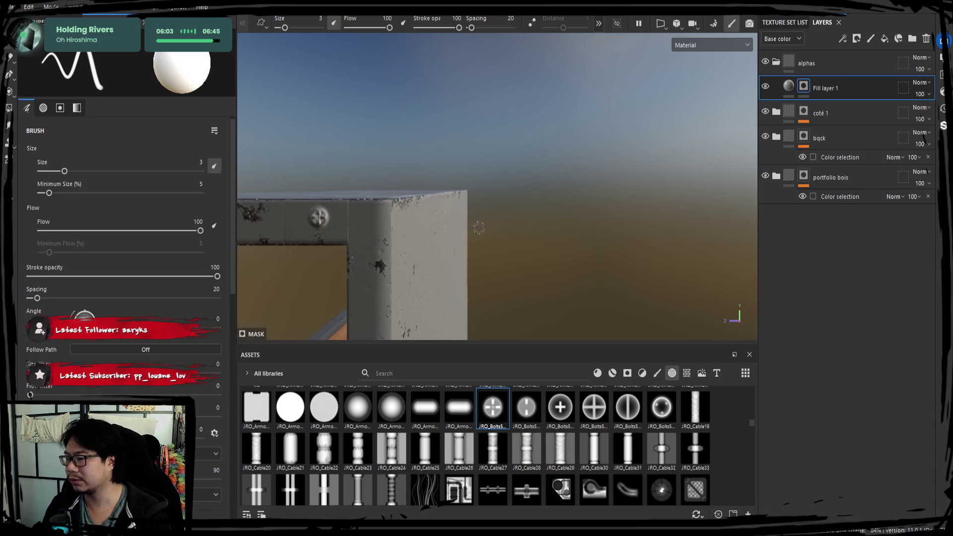
mouse_move(566, 236)
left_mouse_down("alt")
mouse_move(523, 187)
mouse_move(556, 203)
mouse_move(598, 130)
left_mouse_up("alt")
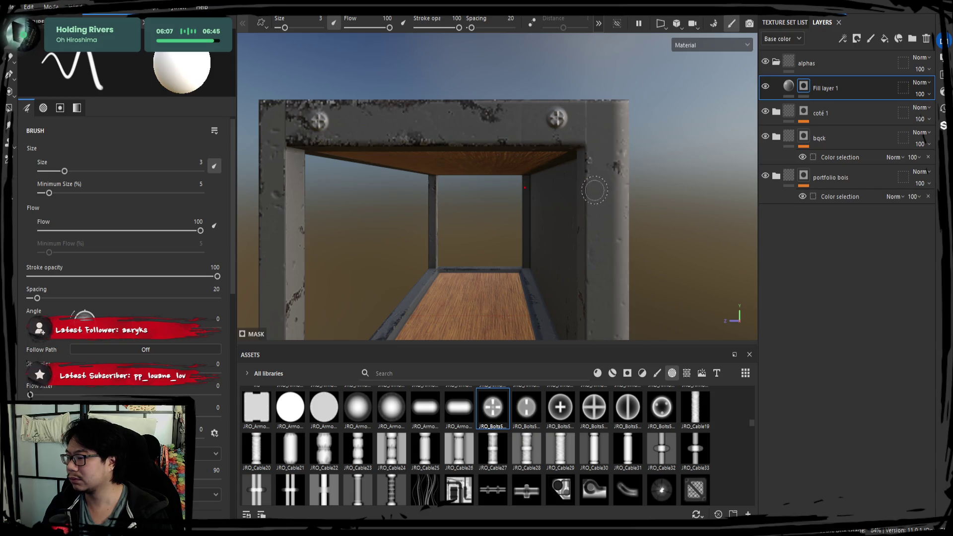
scroll(595, 194, "down", 3)
mouse_move(683, 144)
left_mouse_down("alt")
mouse_move(642, 213)
mouse_move(574, 181)
mouse_move(436, 164)
mouse_move(392, 146)
mouse_move(495, 187)
left_mouse_up("alt")
mouse_move(440, 203)
left_mouse_down("alt")
mouse_move(275, 192)
mouse_move(308, 166)
mouse_move(284, 168)
left_mouse_up("alt")
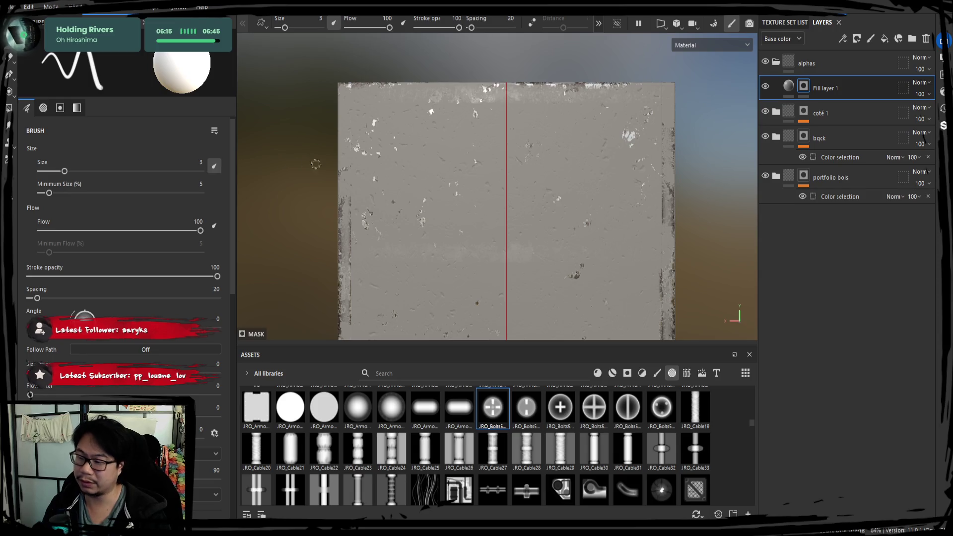
mouse_move(667, 95)
left_mouse_down("alt")
mouse_move(489, 183)
mouse_move(509, 176)
mouse_move(495, 135)
left_mouse_up("alt")
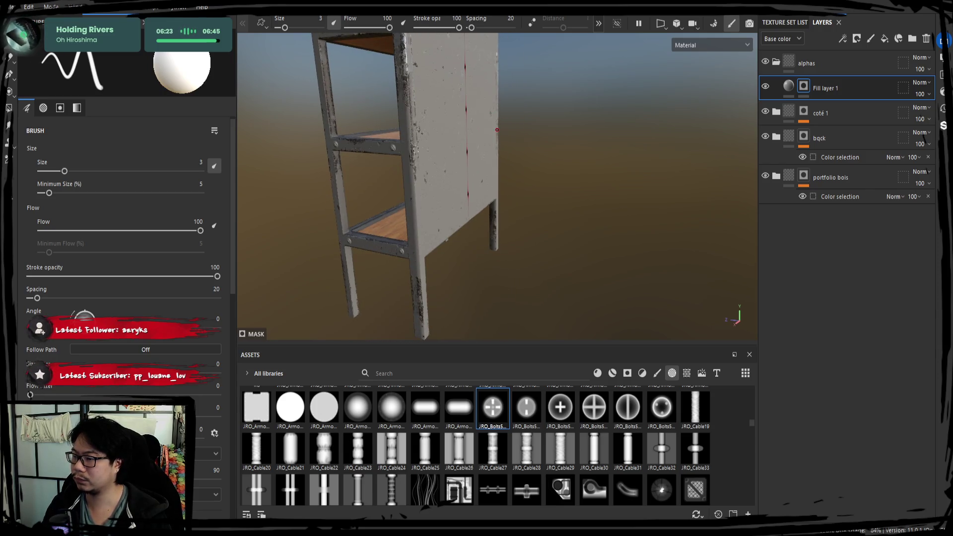
mouse_move(495, 192)
left_mouse_down("alt")
mouse_move(606, 248)
mouse_move(637, 243)
left_mouse_up("alt")
mouse_move(503, 219)
left_mouse_down("alt")
mouse_move(506, 192)
mouse_move(595, 190)
mouse_move(515, 131)
mouse_move(496, 149)
mouse_move(568, 183)
mouse_move(428, 183)
left_mouse_up("alt")
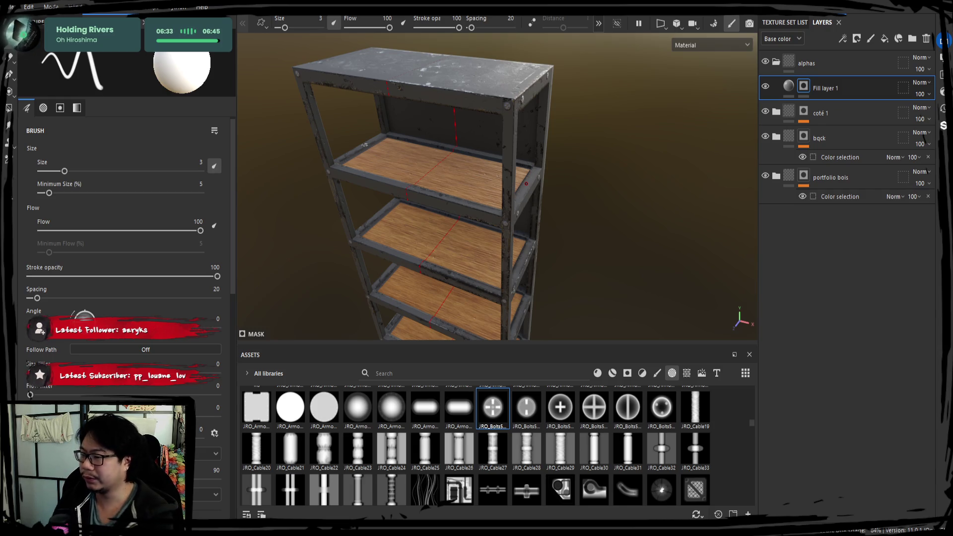
key("f")
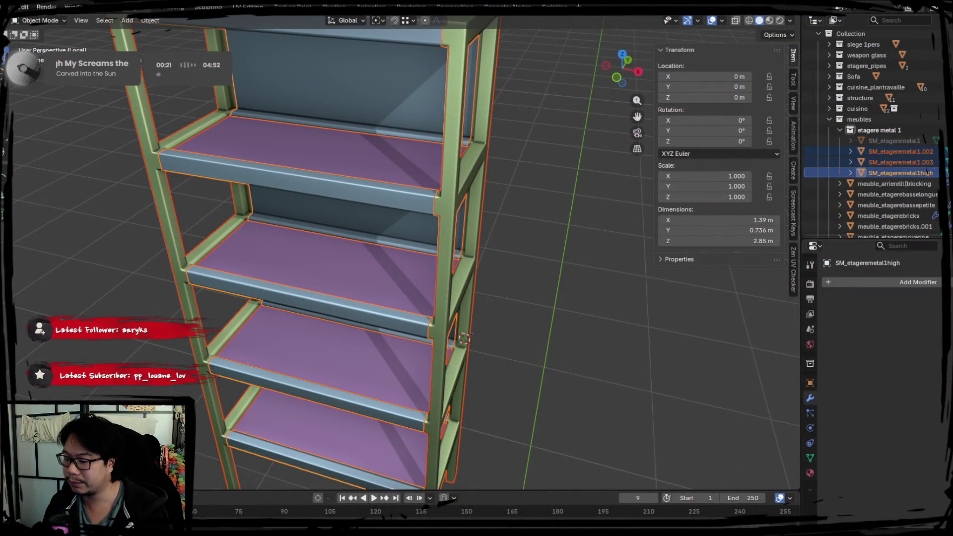
Deselect the shelf parts, collapse etagere metal 1, and exit Local View to show the whole loft
middle_click_drag(463, 356, 540, 337)
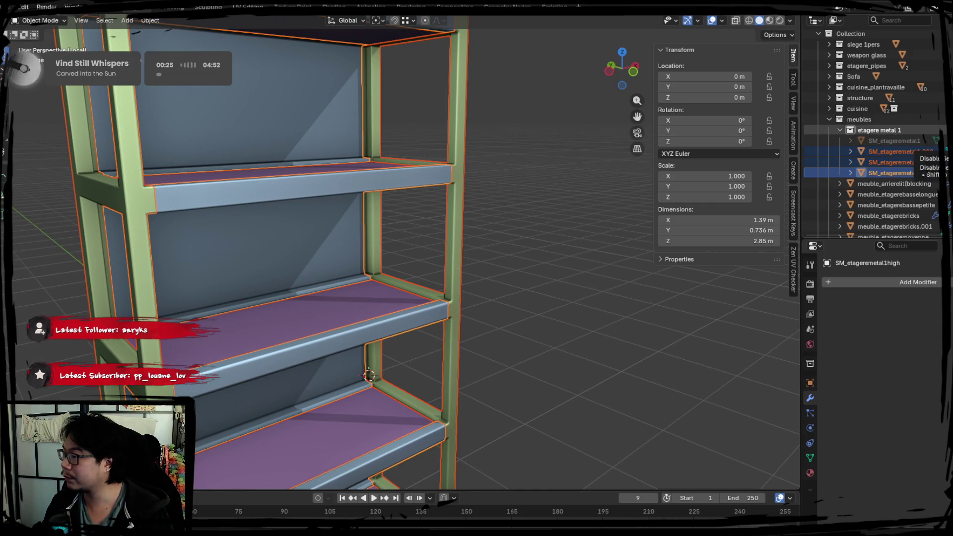
left_click(872, 138)
left_click(839, 130)
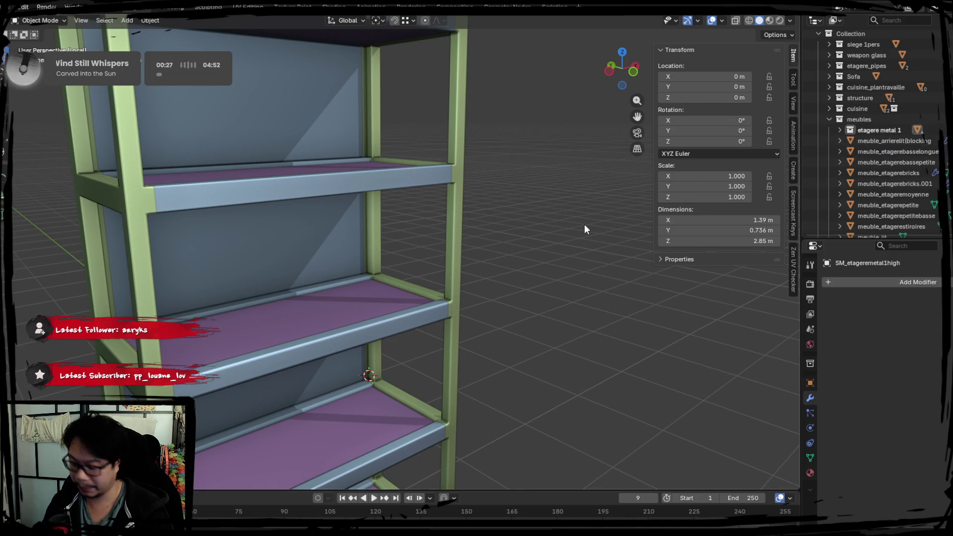
key("KP_Divide")
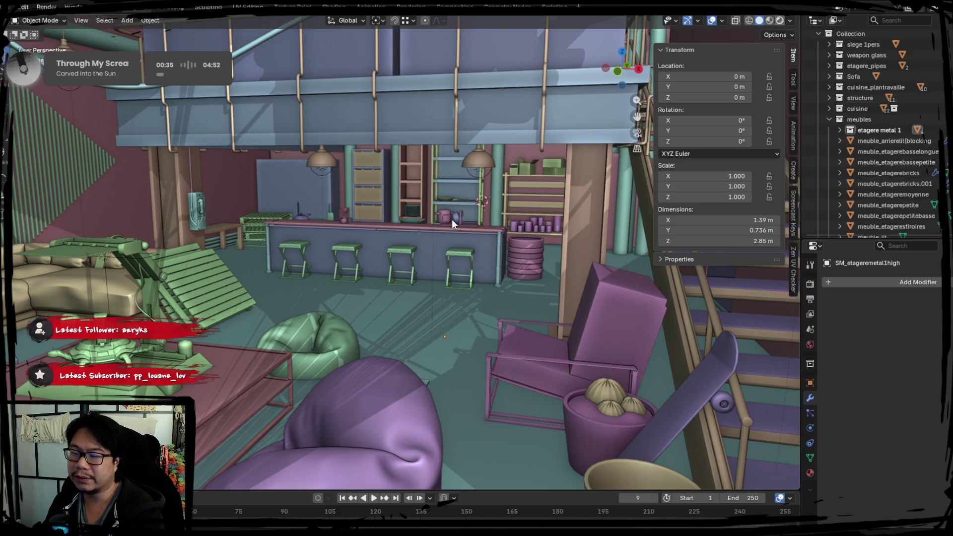
Switch to Rendered shading and orbit around the loft: staircase, left wall, mirror wall, kitchen and mezzanine
key("z")
mouse_move(451, 219)
middle_mouse_down()
mouse_move(418, 263)
mouse_move(338, 281)
mouse_move(366, 262)
mouse_move(418, 278)
middle_mouse_up()
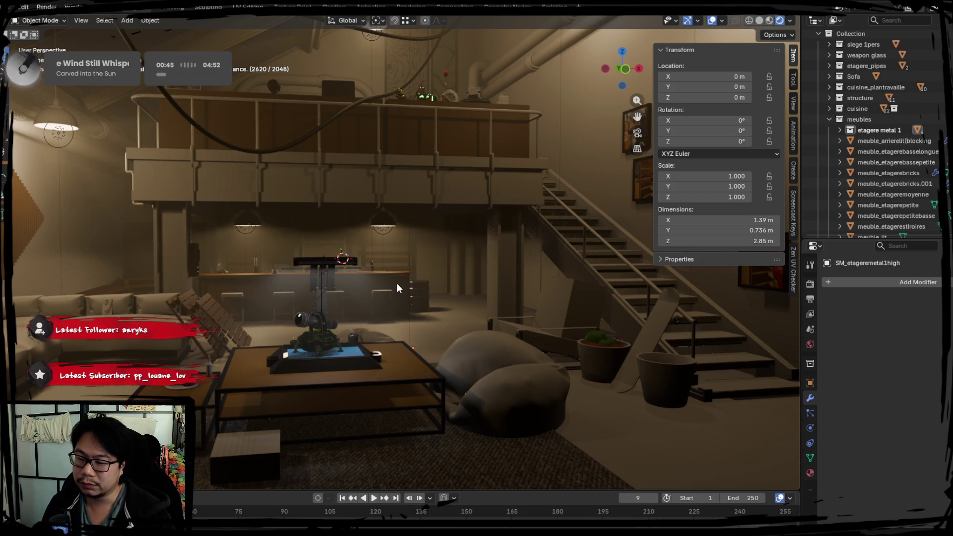
mouse_move(365, 287)
middle_mouse_down("shift")
mouse_move(440, 317)
mouse_move(467, 289)
mouse_move(489, 313)
mouse_move(485, 252)
middle_mouse_up("shift")
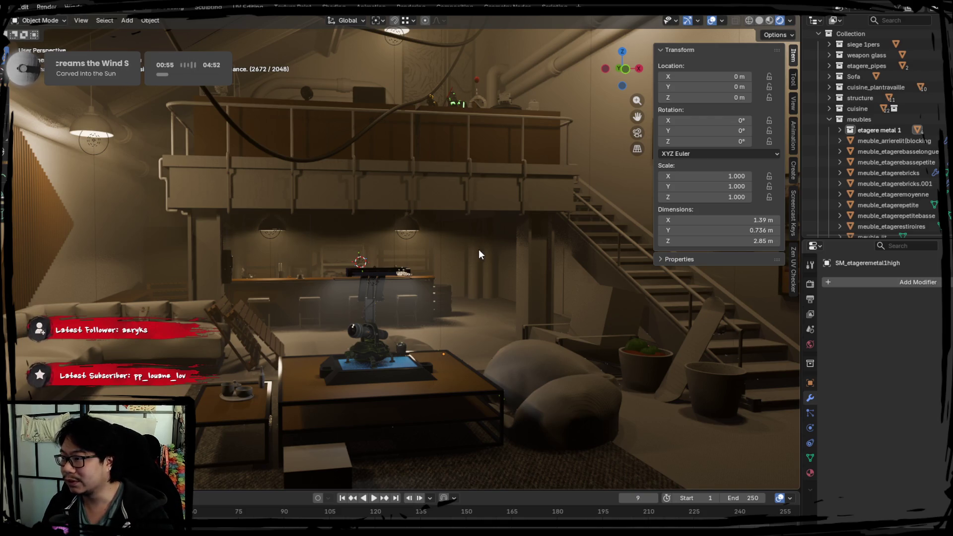
middle_click_drag(454, 236, 484, 255, "shift")
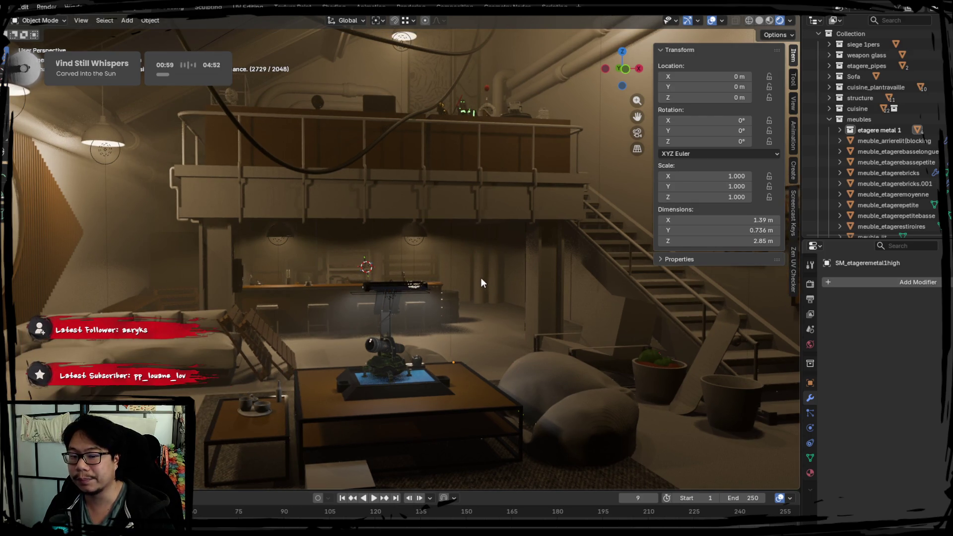
middle_click_drag(498, 239, 290, 290, "shift")
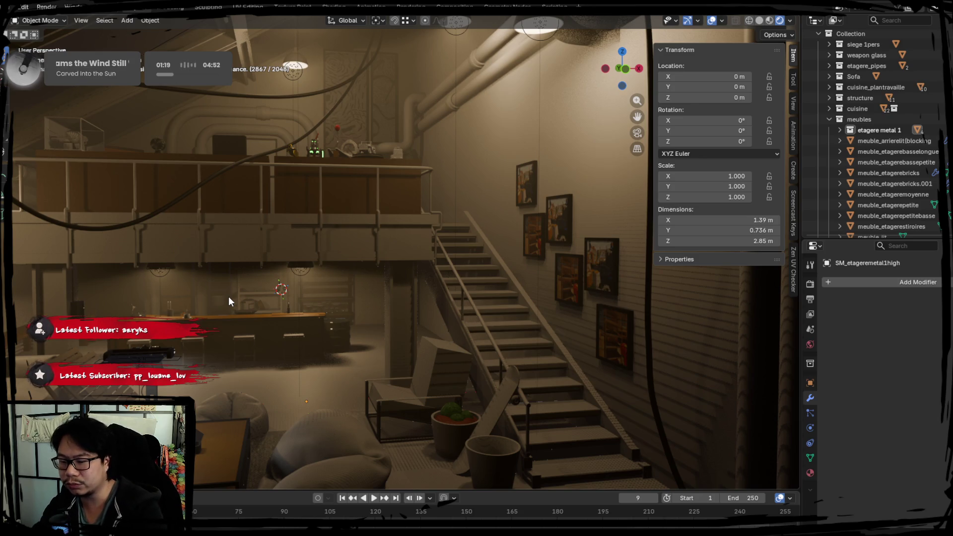
middle_click_drag(216, 297, 418, 298)
mouse_move(324, 329)
middle_mouse_down()
mouse_move(472, 323)
mouse_move(217, 332)
middle_mouse_up()
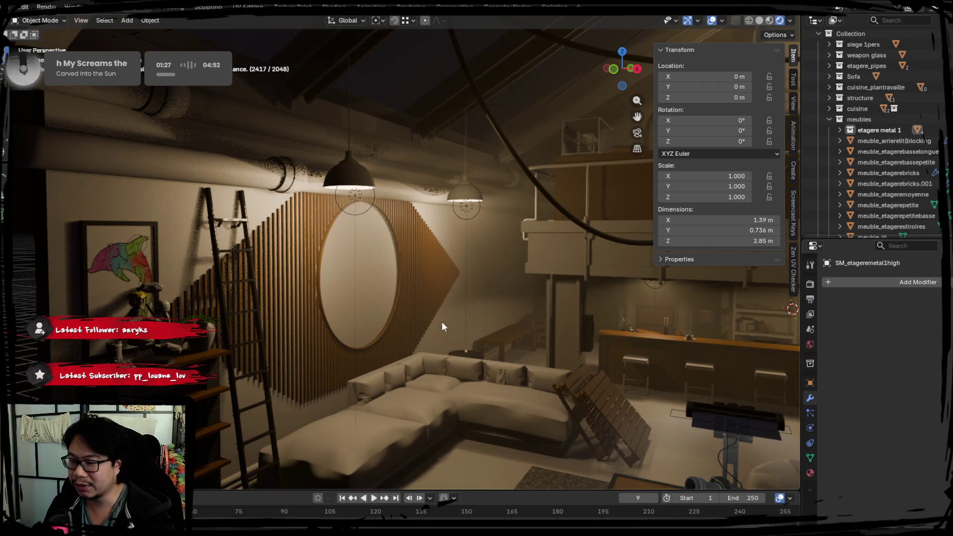
middle_click_drag(442, 322, 239, 280)
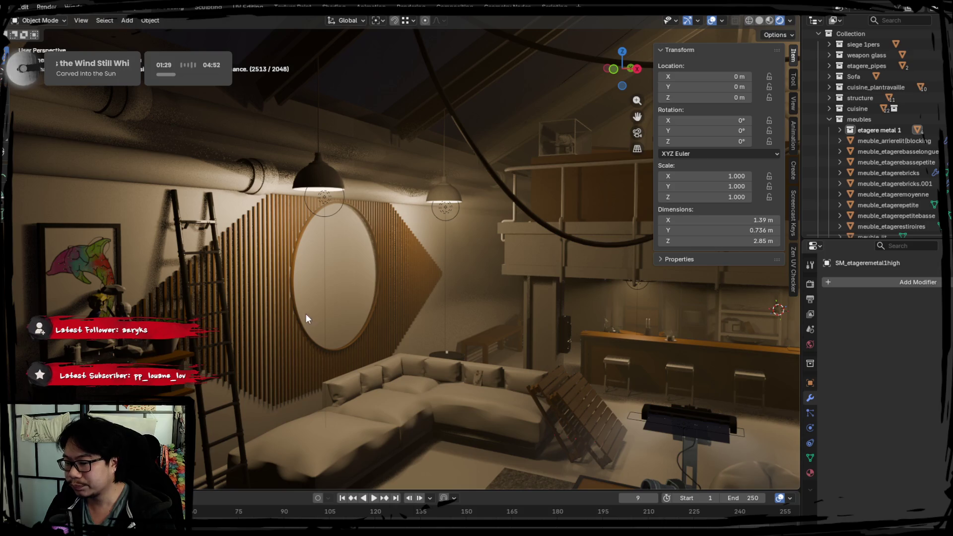
mouse_move(472, 301)
middle_mouse_down()
mouse_move(385, 298)
mouse_move(371, 308)
mouse_move(406, 275)
mouse_move(421, 278)
mouse_move(361, 284)
middle_mouse_up()
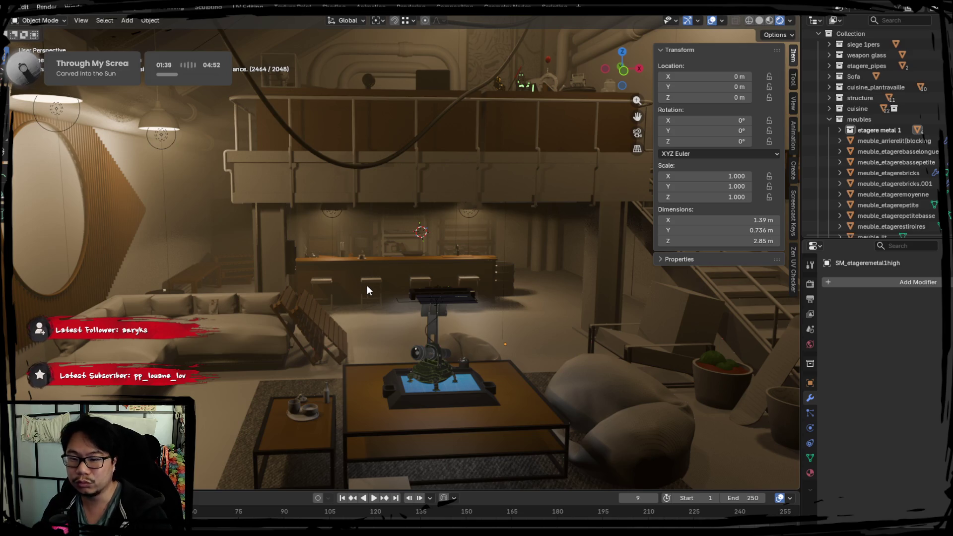
middle_click_drag(445, 308, 458, 189)
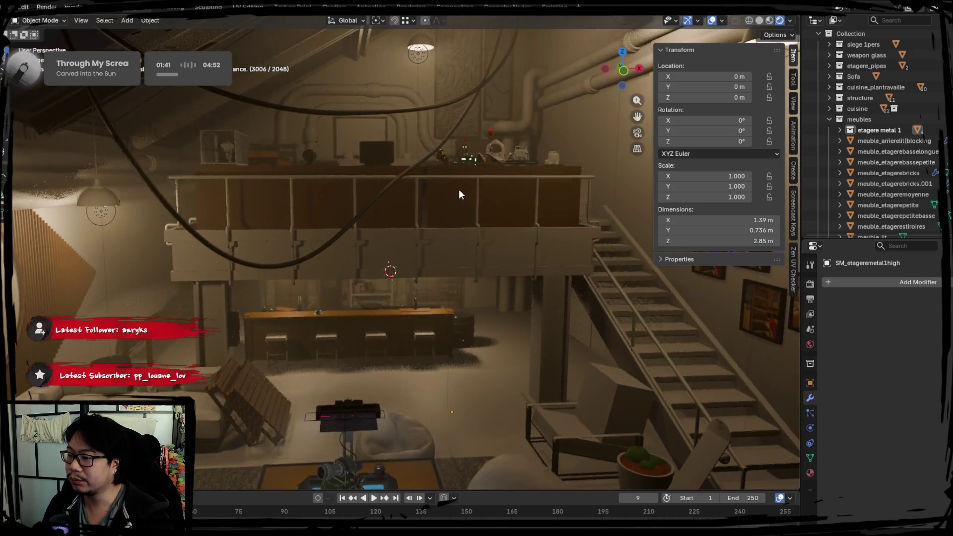
In Solid shading, lower the maquette_jeep along Z to −0.071 m, then select the turtle miniature
left_click(526, 155)
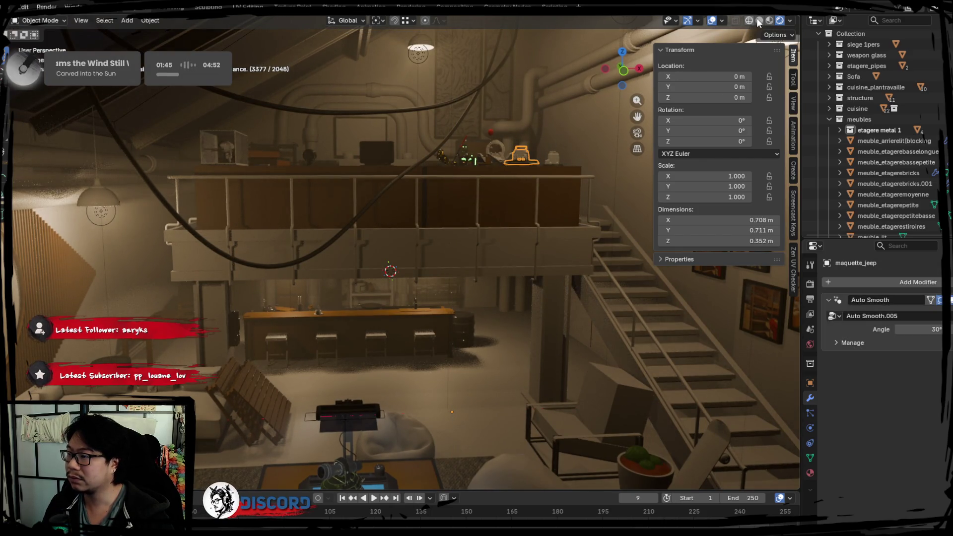
left_click(758, 20)
mouse_move(464, 183)
middle_mouse_down()
mouse_move(458, 270)
mouse_move(432, 237)
mouse_move(250, 231)
middle_mouse_up()
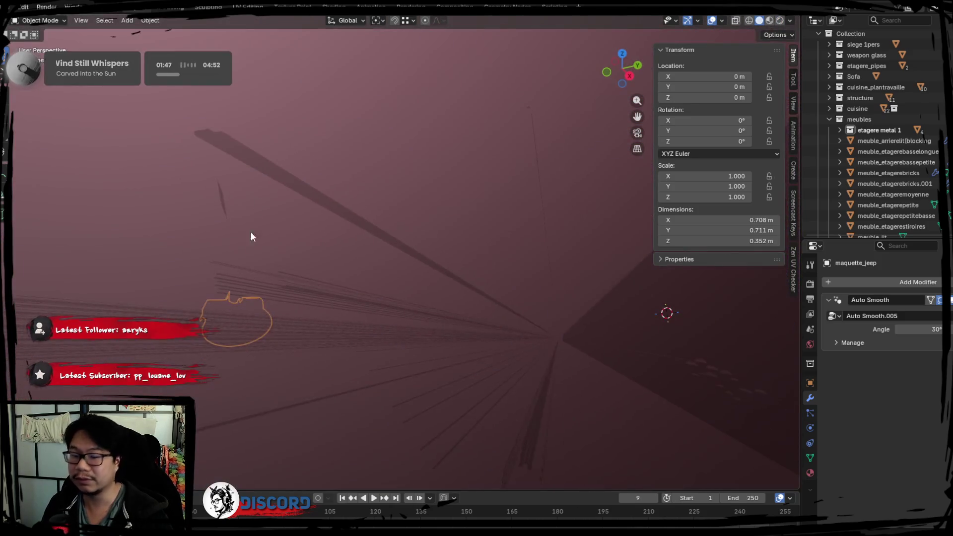
scroll(418, 276, "down", 5)
mouse_move(417, 275)
middle_mouse_down()
mouse_move(449, 342)
mouse_move(437, 327)
middle_mouse_up()
key("g")
key("z")
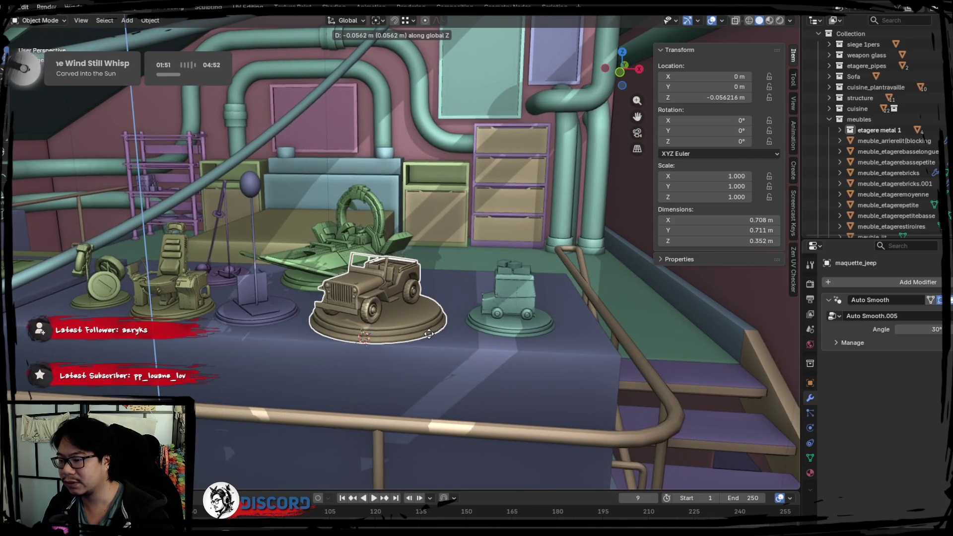
left_click(429, 336)
middle_click_drag(428, 335, 408, 334)
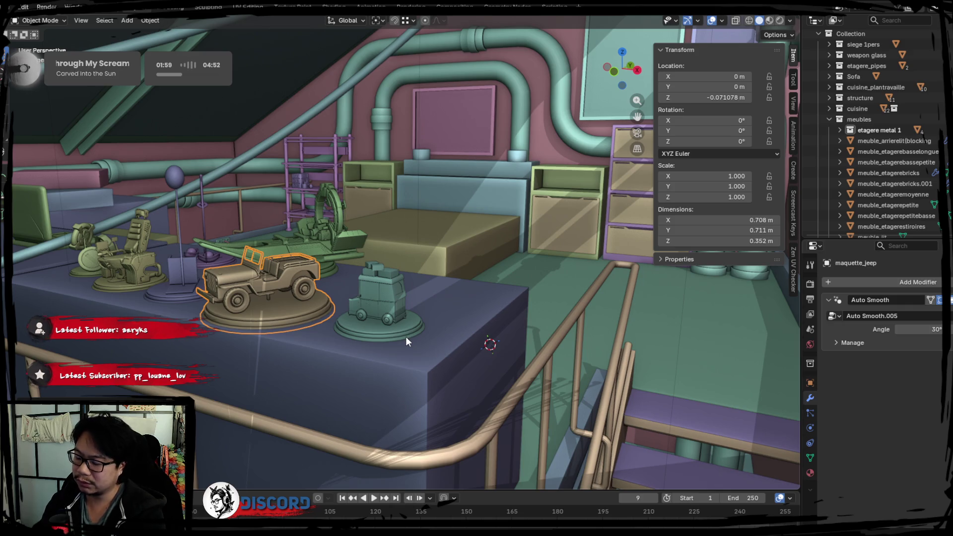
mouse_move(361, 347)
middle_mouse_down()
mouse_move(517, 329)
mouse_move(581, 211)
mouse_move(513, 189)
mouse_move(400, 313)
mouse_move(397, 337)
mouse_move(383, 302)
middle_mouse_up()
left_click(400, 313)
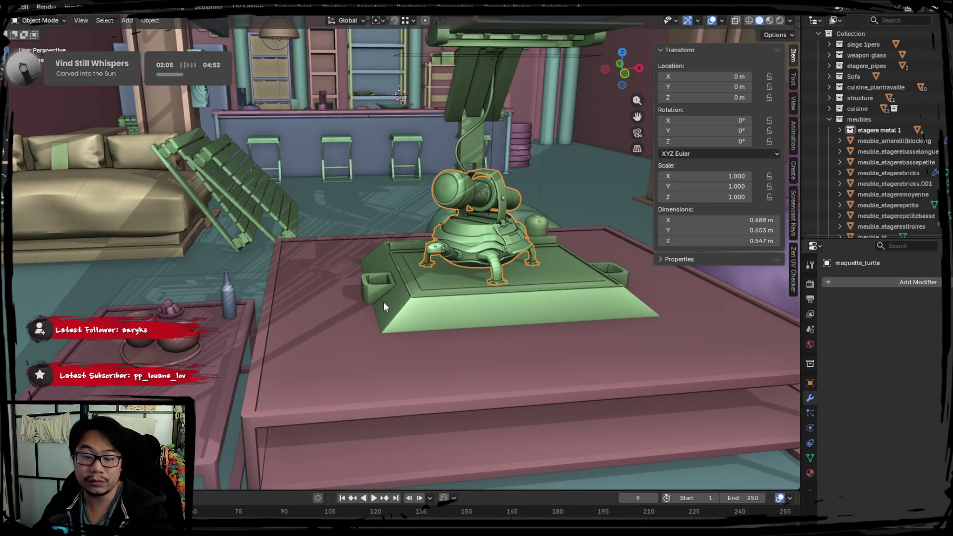
Check the turtle miniature on the coffee table in Rendered shading from several angles
left_click(779, 20)
scroll(421, 220, "up", 3)
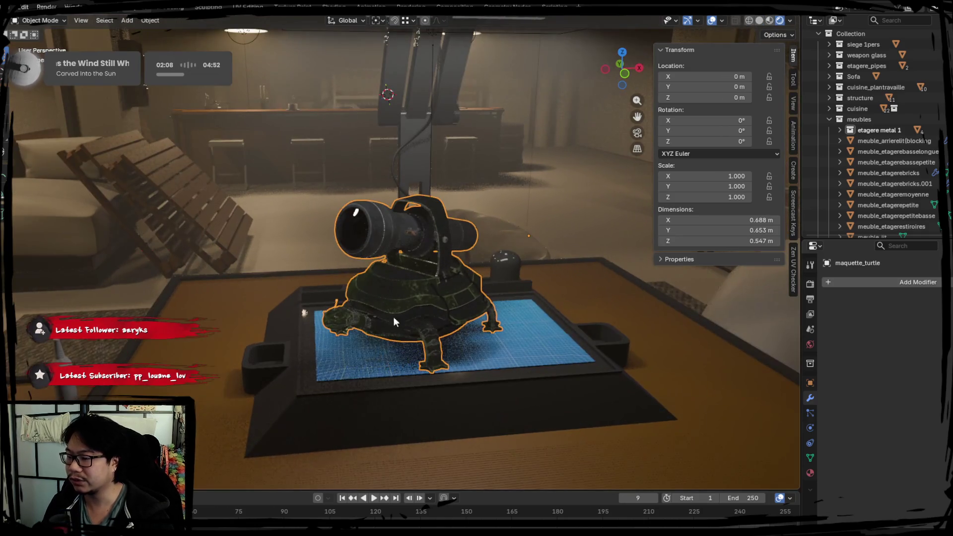
middle_click_drag(392, 317, 438, 403)
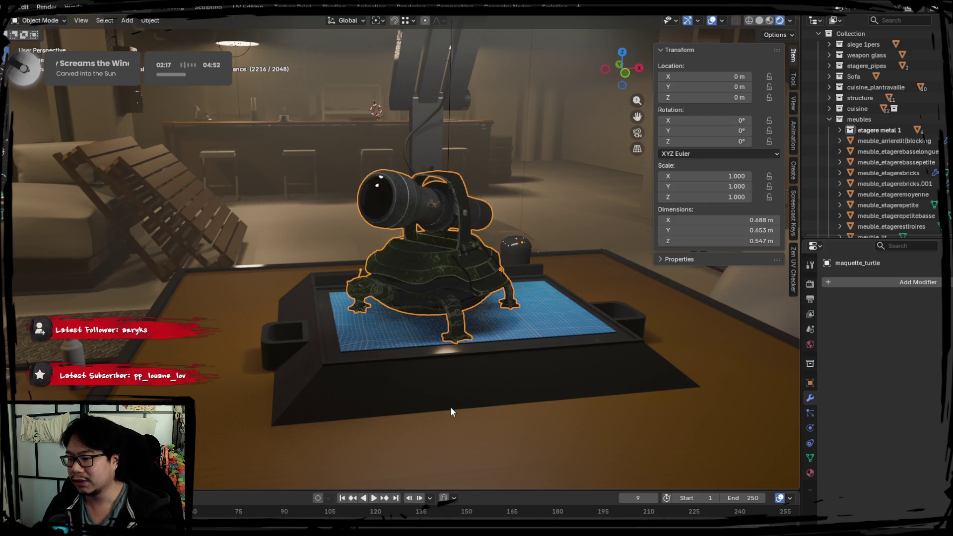
middle_click_drag(427, 340, 416, 339, "shift")
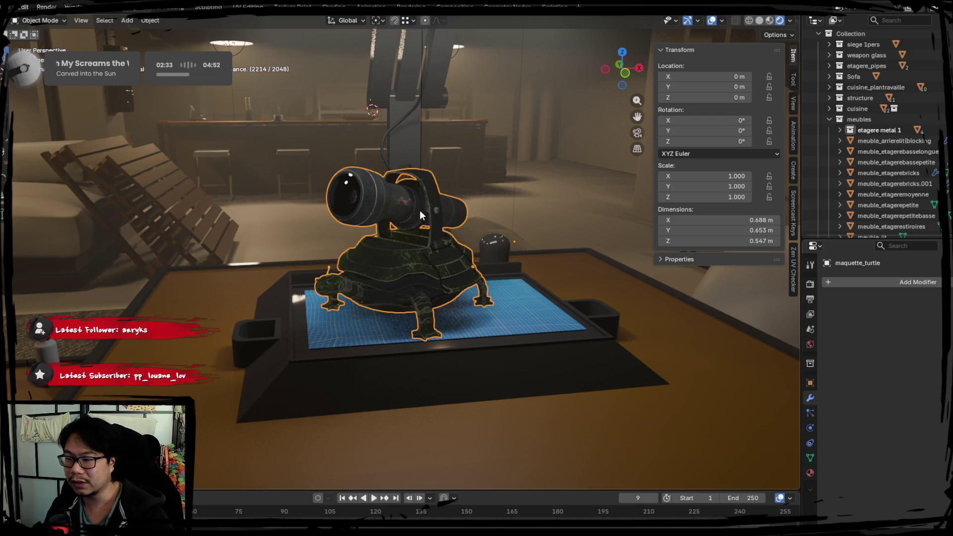
scroll(419, 210, "down", 5)
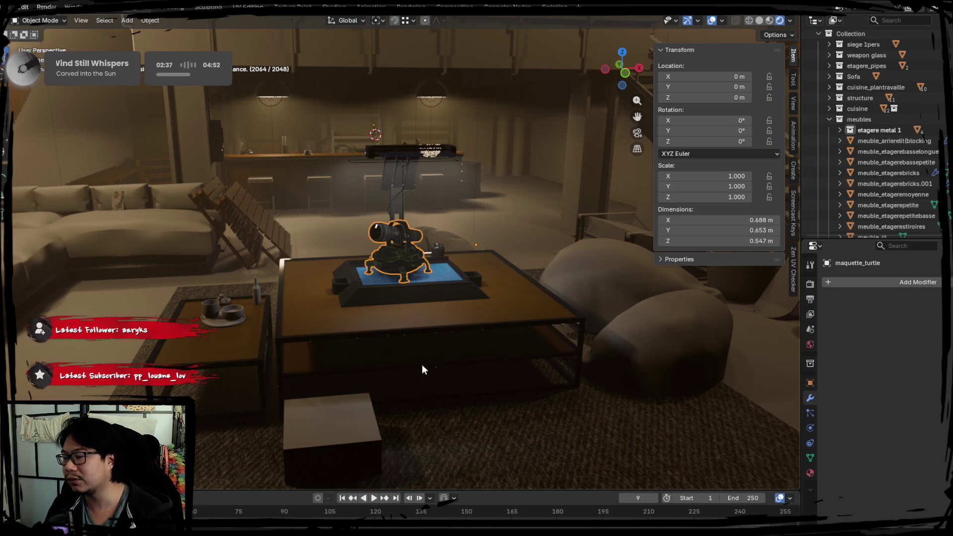
mouse_move(275, 221)
middle_mouse_down()
mouse_move(398, 278)
mouse_move(379, 130)
mouse_move(374, 156)
mouse_move(430, 323)
mouse_move(388, 308)
mouse_move(346, 263)
middle_mouse_up()
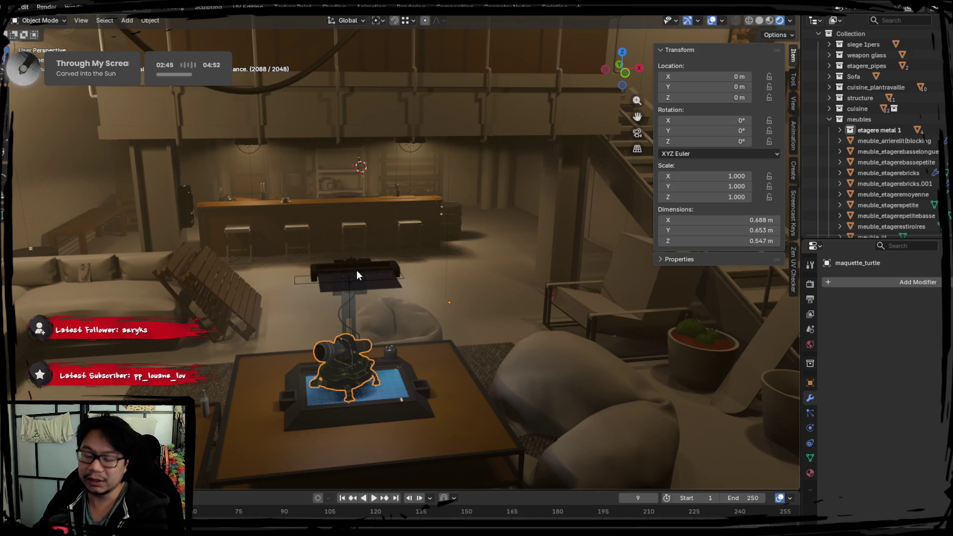
mouse_move(362, 326)
middle_mouse_down()
mouse_move(432, 311)
mouse_move(462, 318)
mouse_move(415, 309)
mouse_move(394, 294)
mouse_move(651, 28)
middle_mouse_up()
Return to Solid shading and isolate the maquette_turtle in Local View
left_click(759, 20)
mouse_move(353, 203)
middle_mouse_down()
mouse_move(457, 234)
mouse_move(533, 303)
mouse_move(398, 293)
mouse_move(429, 282)
mouse_move(406, 214)
mouse_move(413, 276)
mouse_move(442, 291)
middle_mouse_up()
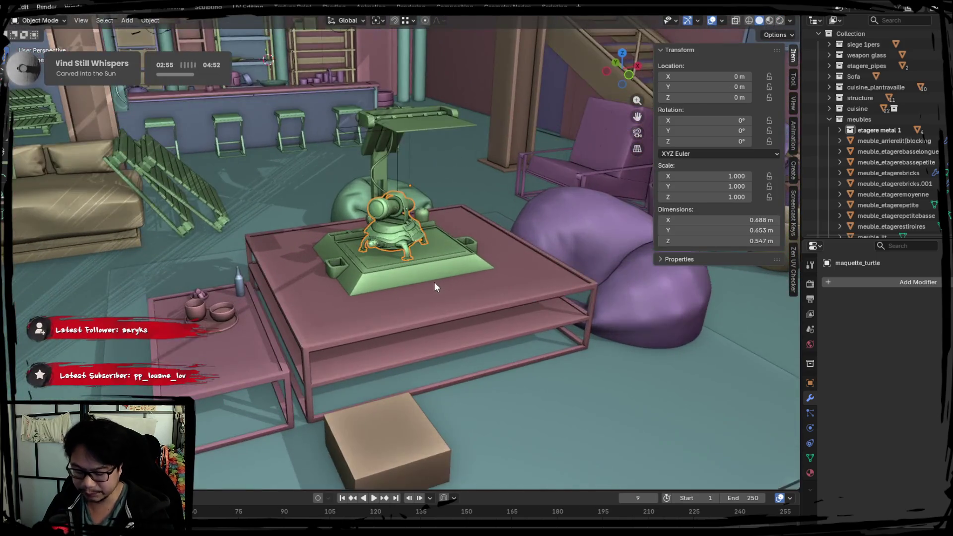
key("KP_Divide")
middle_click_drag(283, 303, 325, 312)
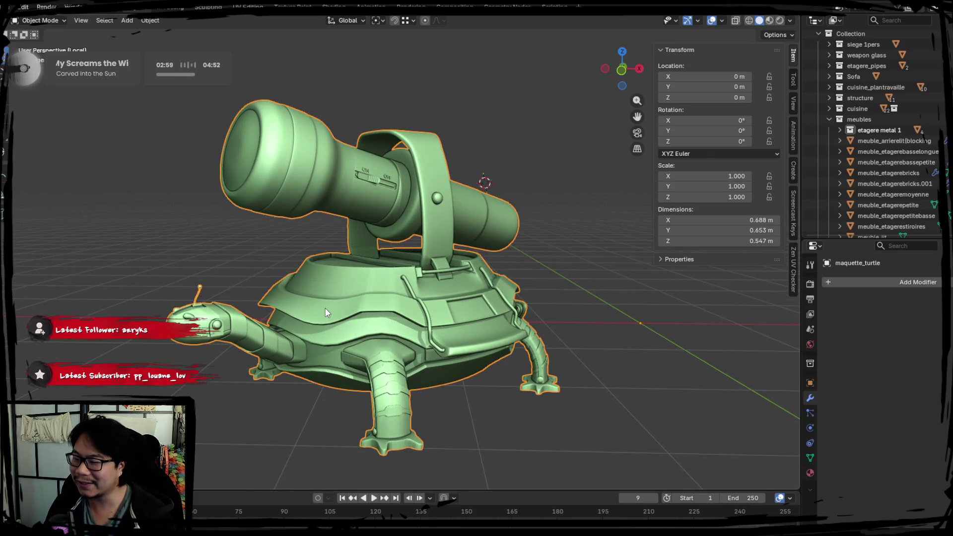
Exit the turtle's Local View, then select the green display box on the mezzanine
scroll(306, 312, "up", 2)
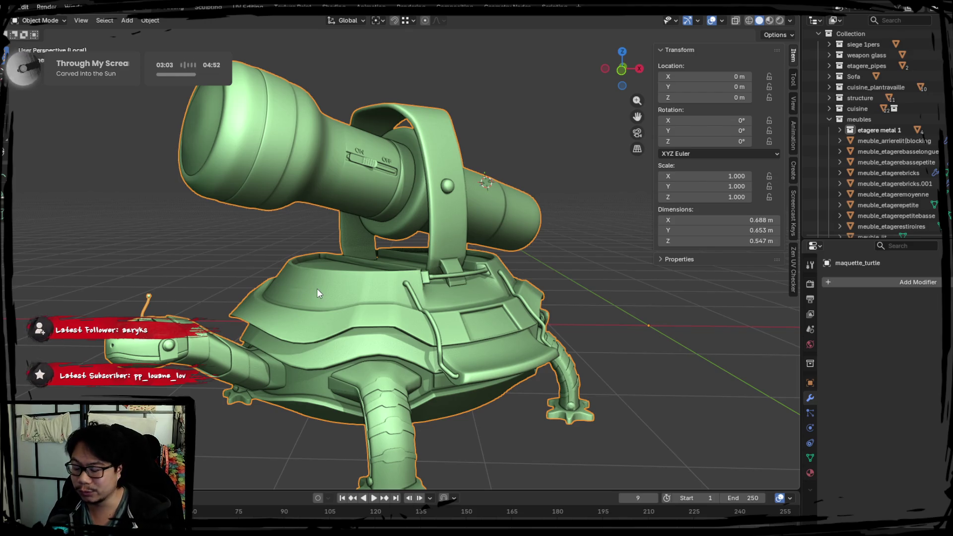
key("KP_Divide")
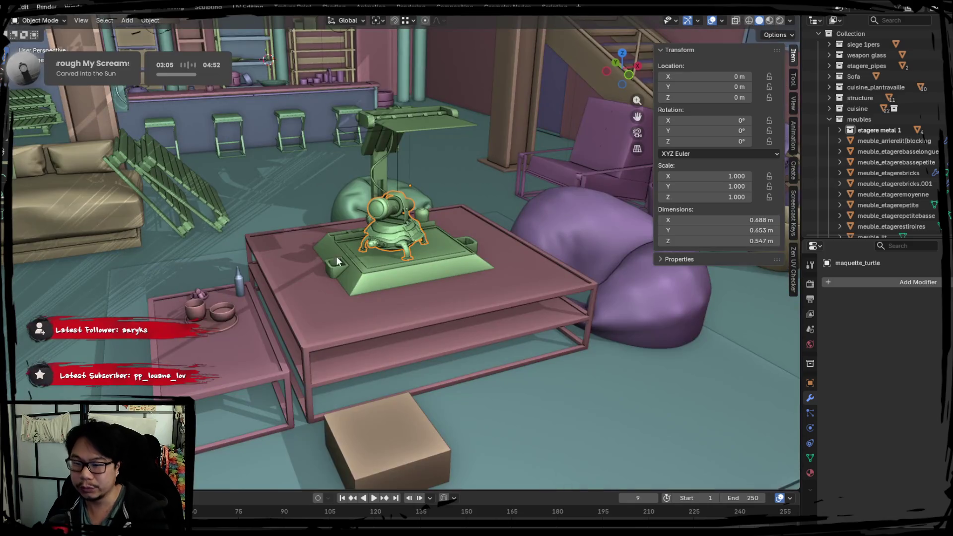
scroll(388, 221, "down", 5)
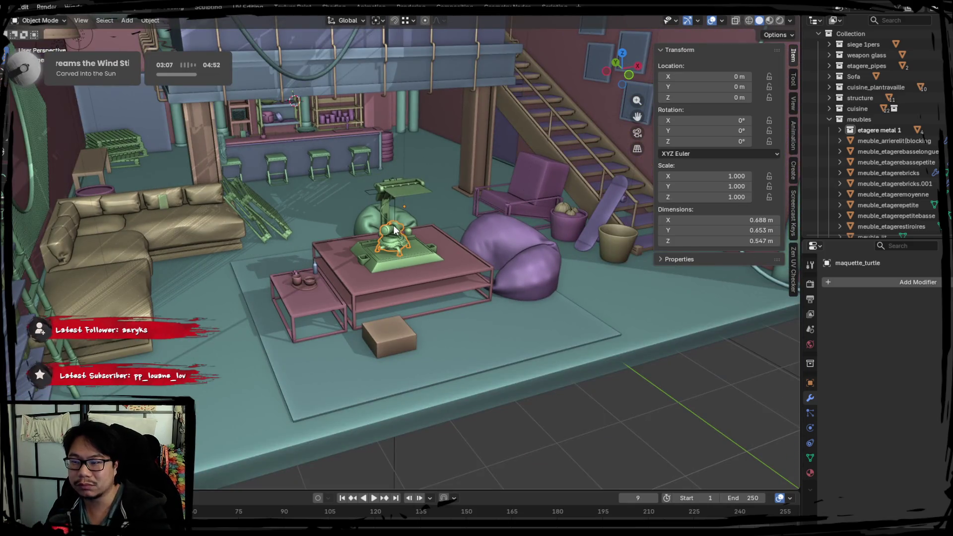
scroll(433, 257, "up", 5)
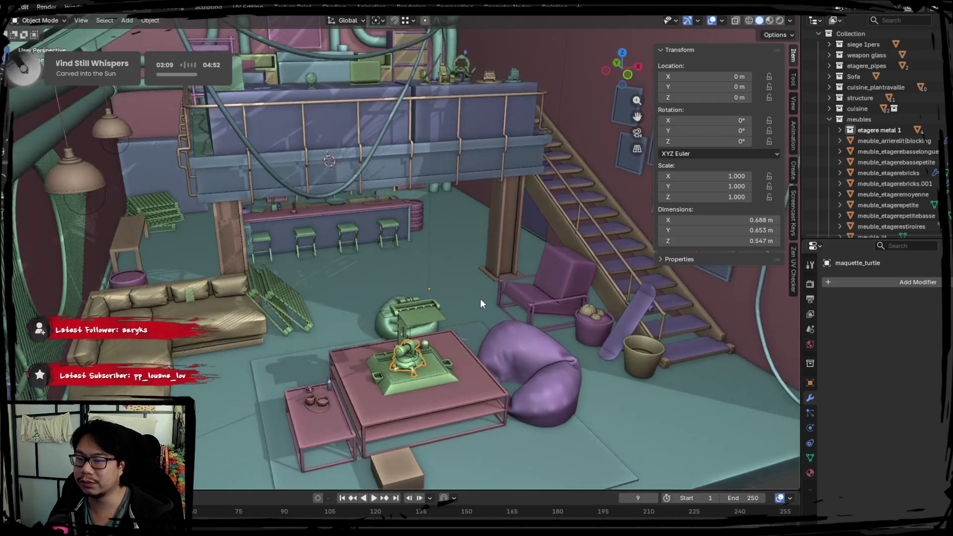
scroll(480, 300, "up", 3)
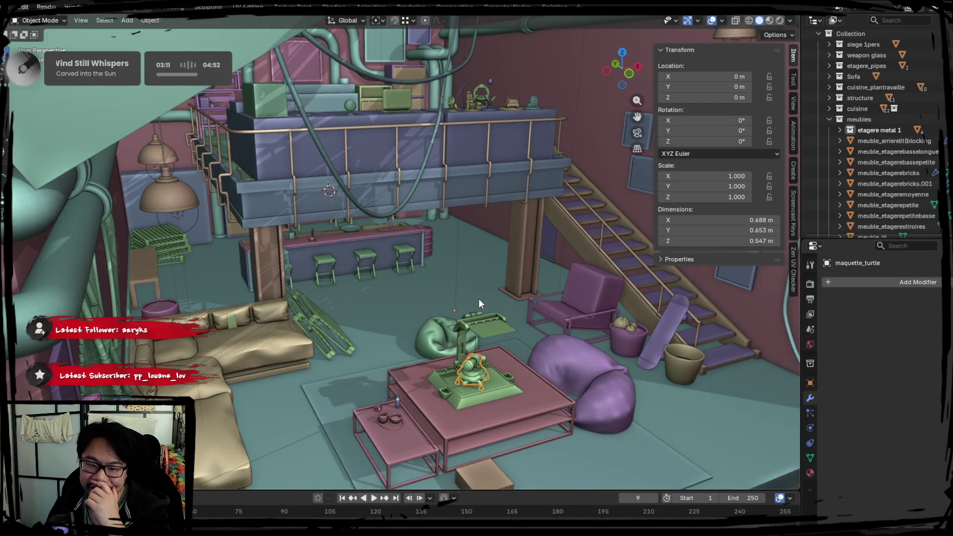
mouse_move(481, 288)
middle_mouse_down()
mouse_move(479, 275)
mouse_move(519, 305)
mouse_move(487, 305)
mouse_move(470, 265)
mouse_move(437, 273)
mouse_move(480, 247)
mouse_move(485, 264)
middle_mouse_up()
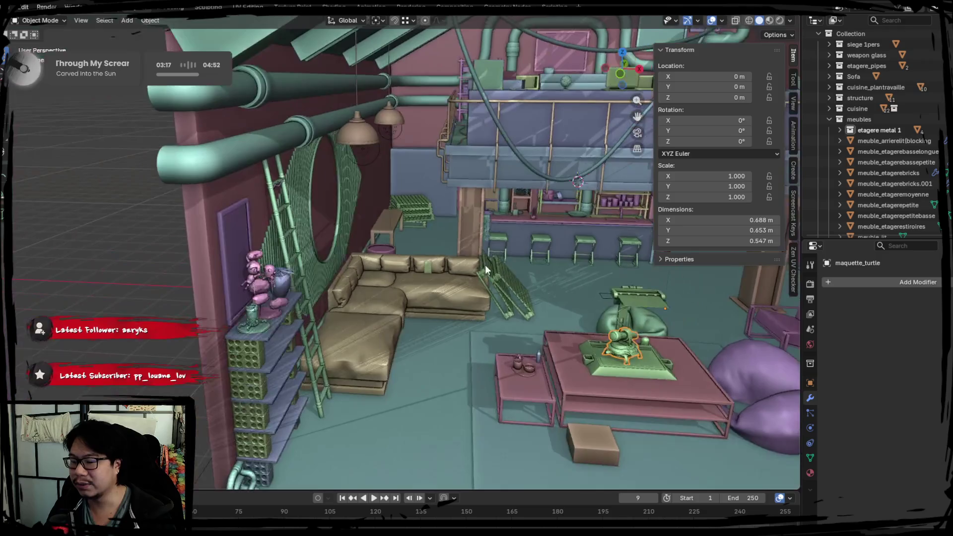
left_click(252, 320)
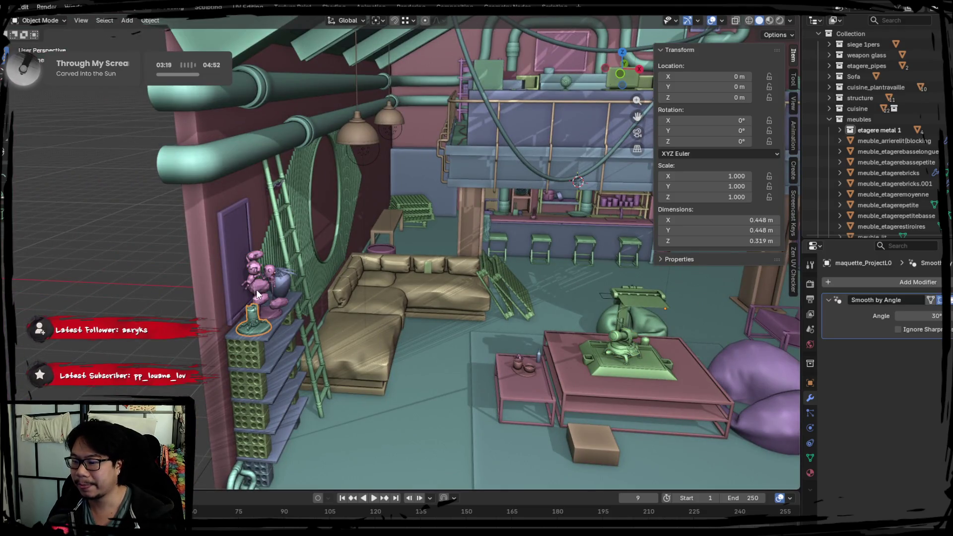
middle_click_drag(251, 322, 278, 294)
left_click(239, 156)
middle_click_drag(239, 156, 337, 216)
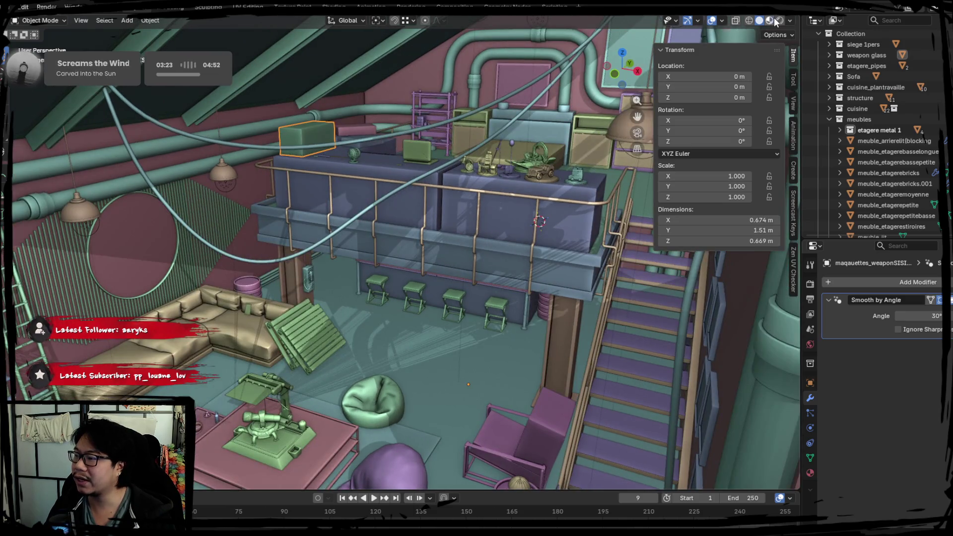
Switch to Material Preview and isolate the display box to view the gun inside
left_click(772, 20)
key("KP_Divide")
mouse_move(397, 237)
middle_mouse_down()
mouse_move(368, 227)
mouse_move(256, 241)
mouse_move(260, 233)
mouse_move(353, 278)
middle_mouse_up()
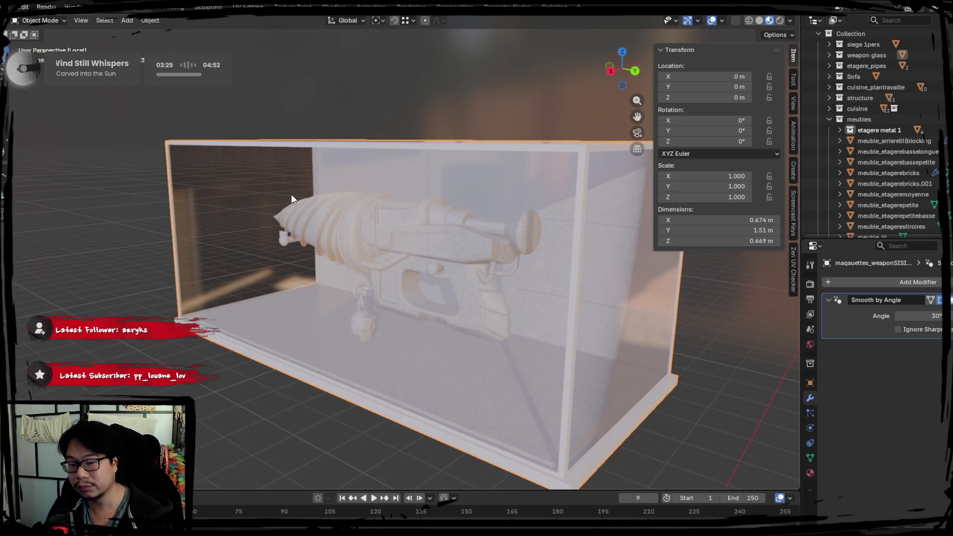
key("KP_Divide")
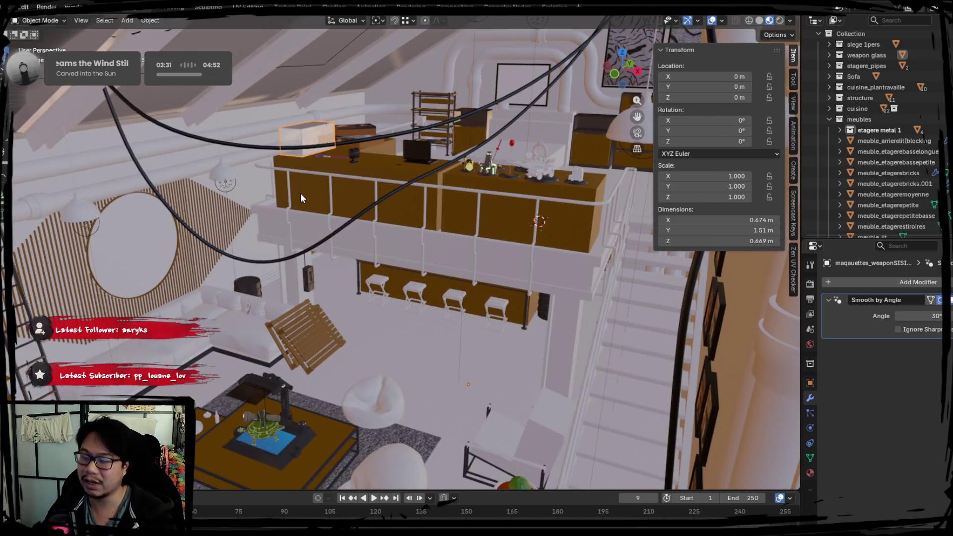
key("KP_Divide")
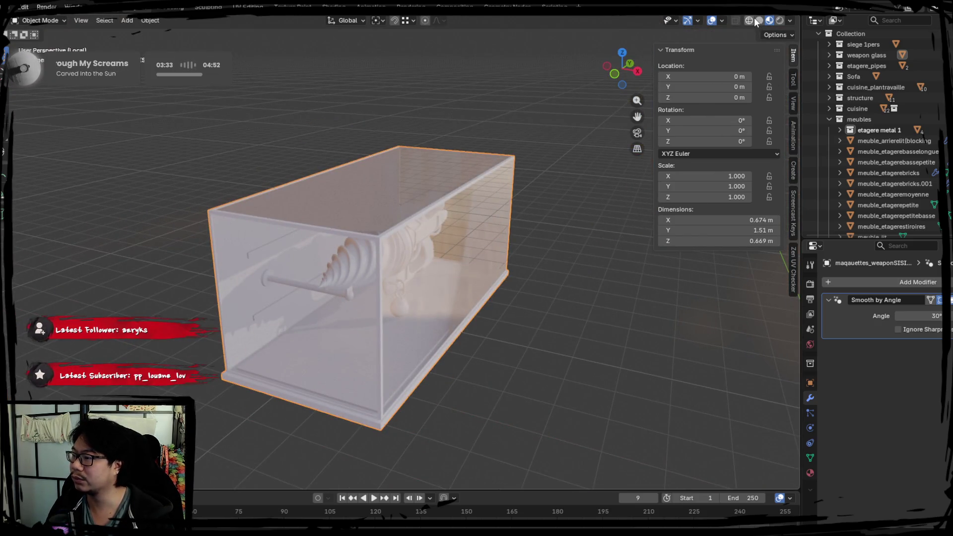
Examine the case's emergency lettering in Solid shading, then show the whole loft in Rendered shading
left_click(759, 21)
mouse_move(594, 202)
middle_mouse_down()
mouse_move(402, 255)
mouse_move(425, 365)
mouse_move(438, 370)
mouse_move(408, 270)
middle_mouse_up()
mouse_move(338, 255)
middle_mouse_down("shift")
mouse_move(318, 260)
mouse_move(383, 329)
mouse_move(379, 310)
mouse_move(476, 392)
mouse_move(398, 302)
mouse_move(391, 255)
mouse_move(350, 210)
mouse_move(242, 254)
mouse_move(260, 259)
middle_mouse_up("shift")
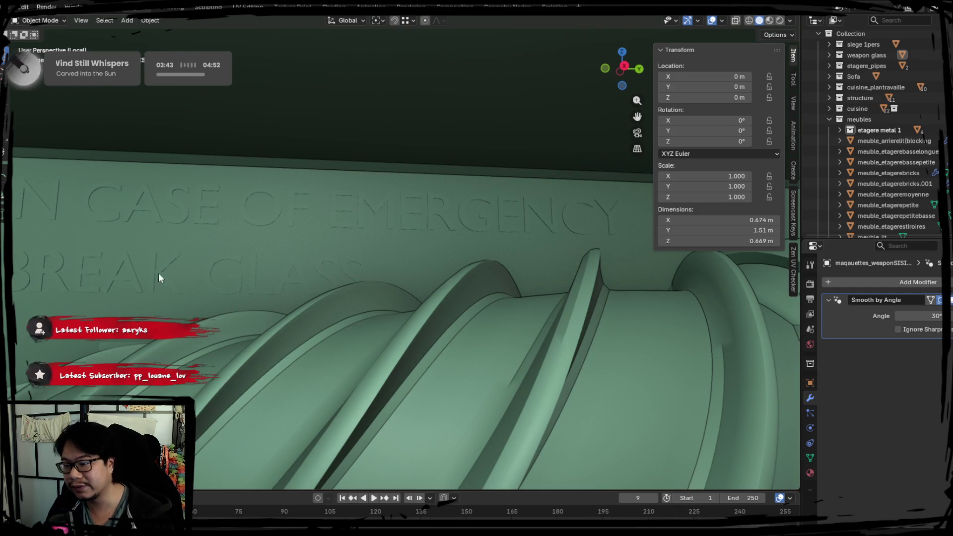
key("slash")
mouse_move(376, 317)
middle_mouse_down()
mouse_move(439, 203)
mouse_move(477, 164)
middle_mouse_up()
left_click(779, 19)
scroll(452, 160, "up", 8)
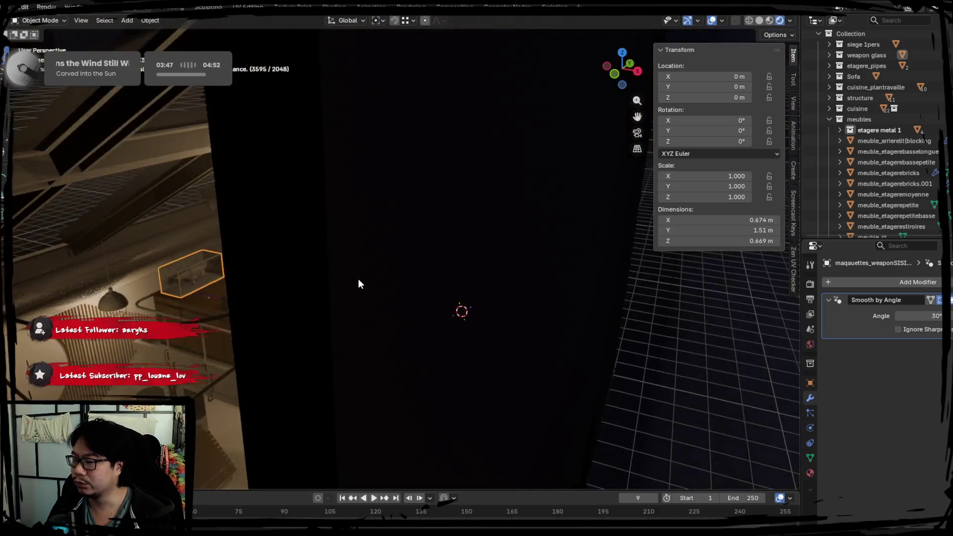
Bring the shelf miniatures into view and isolate the gold coin trophy in Local view
scroll(358, 278, "down", 3)
scroll(410, 260, "up", 5)
mouse_move(421, 272)
middle_mouse_down()
mouse_move(432, 312)
mouse_move(382, 302)
middle_mouse_up()
middle_click_drag(92, 343, 99, 308)
left_click(102, 301)
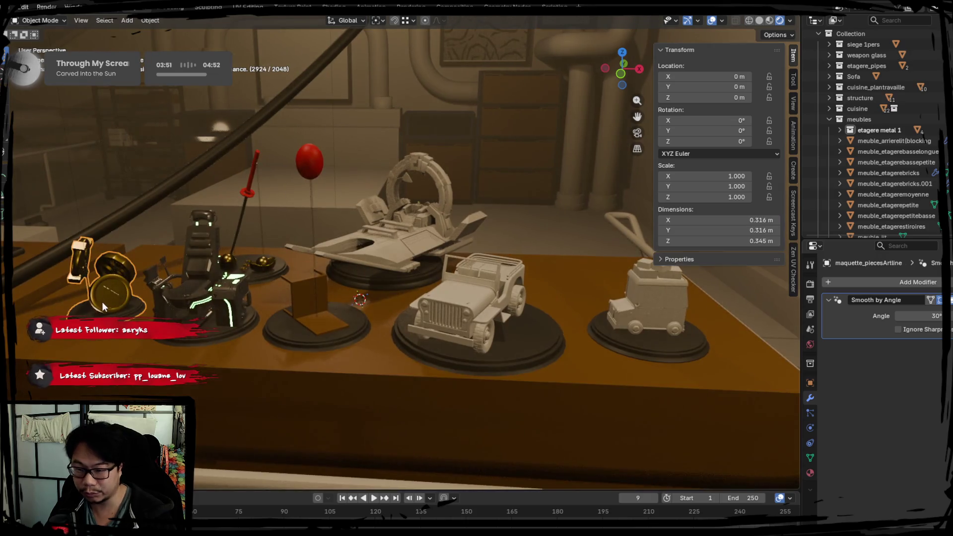
key("slash")
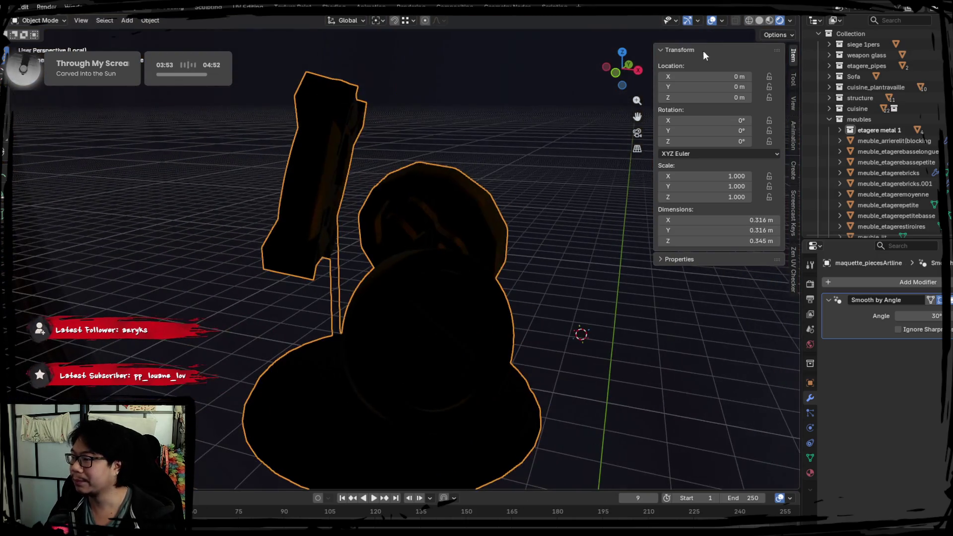
Show the trophy in Material Preview and orbit to see the gold coin face-on
left_click(759, 20)
left_click(769, 21)
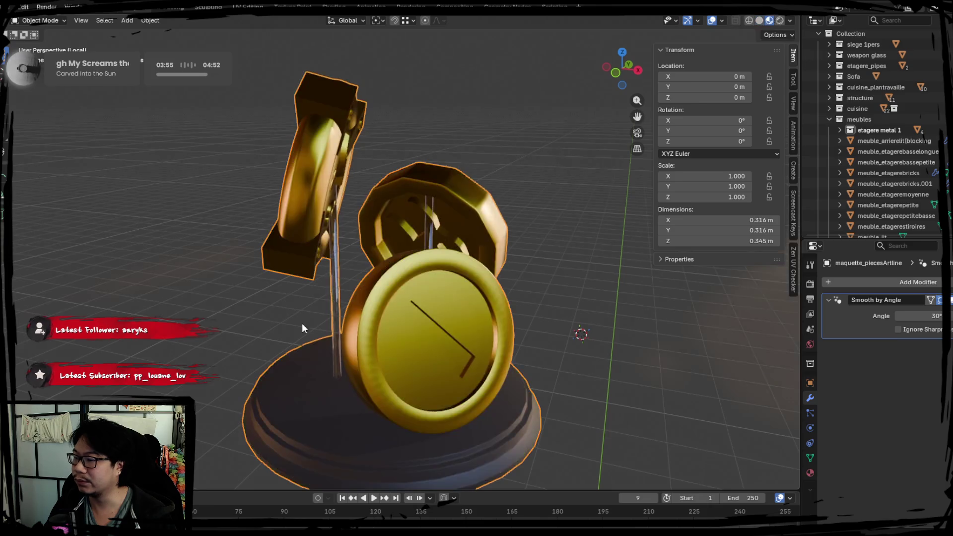
mouse_move(513, 300)
middle_mouse_down()
mouse_move(569, 305)
mouse_move(472, 333)
mouse_move(469, 359)
mouse_move(389, 350)
mouse_move(434, 354)
middle_mouse_up()
scroll(471, 337, "down", 1)
scroll(433, 351, "up", 1)
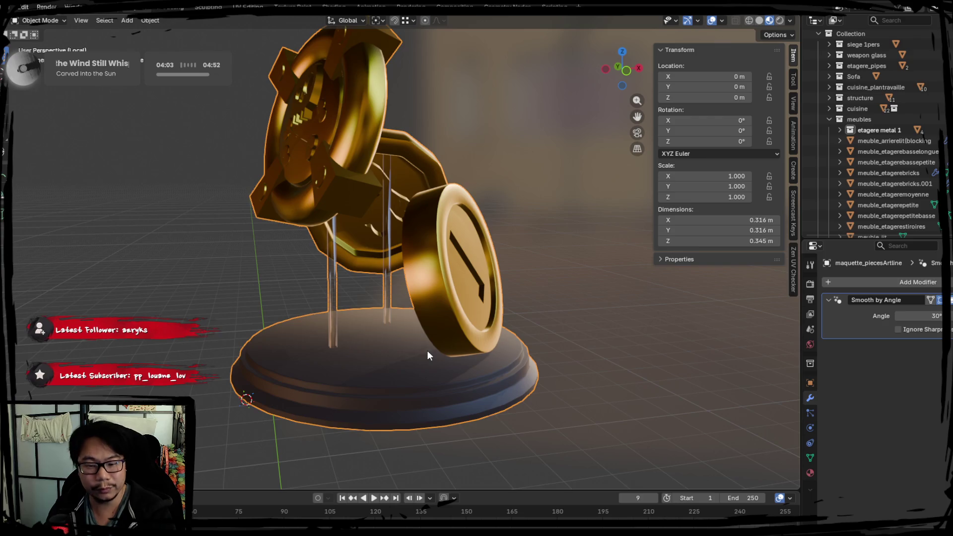
scroll(342, 227, "up", 1)
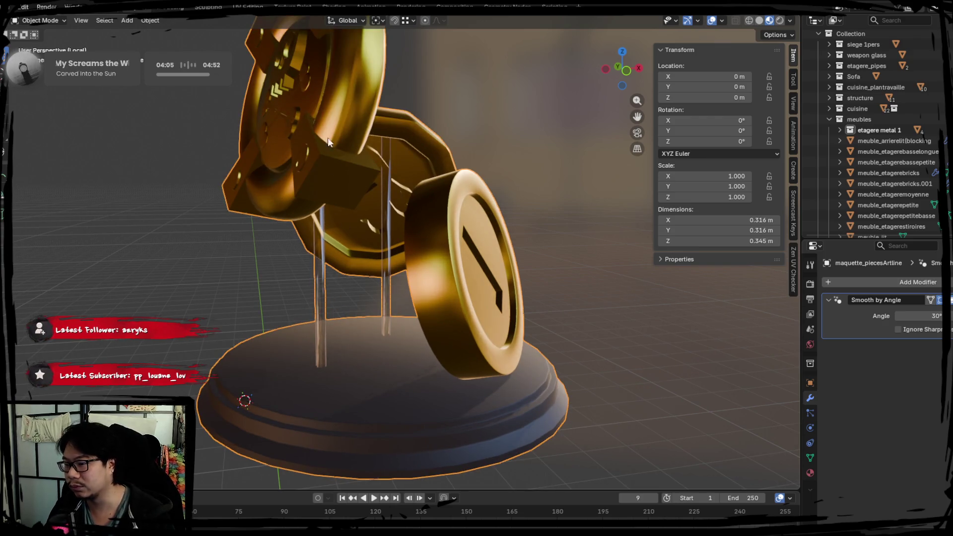
Return to the full scene and isolate the red balloon figurine maquette_killme
key("KP_Divide")
mouse_move(430, 353)
middle_mouse_down()
mouse_move(388, 338)
mouse_move(438, 336)
mouse_move(418, 326)
mouse_move(421, 184)
mouse_move(485, 308)
middle_mouse_up()
left_click(377, 308)
key("KP_Divide")
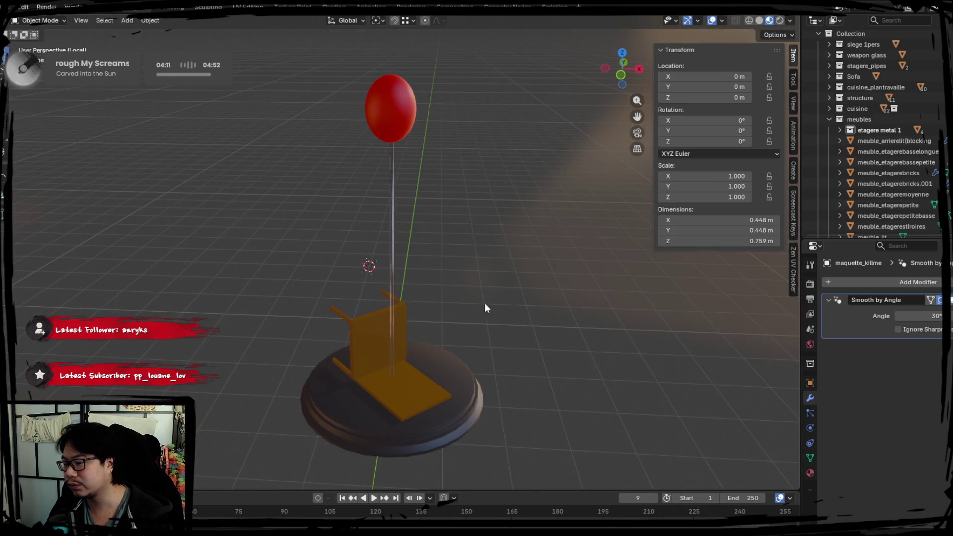
Orbit around the isolated balloon figurine, then return to the full loft scene
left_click(431, 345)
mouse_move(431, 346)
middle_mouse_down()
mouse_move(528, 309)
mouse_move(390, 295)
middle_mouse_up()
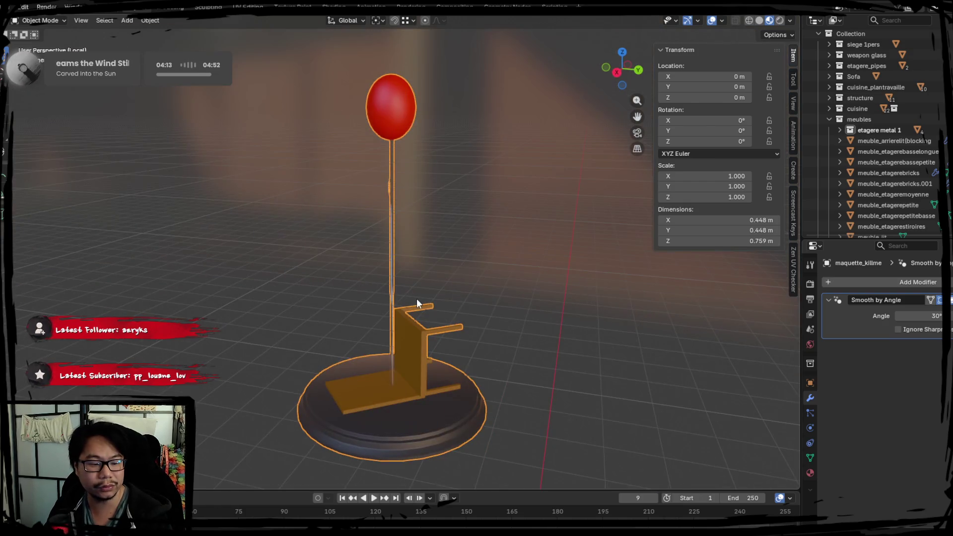
mouse_move(466, 314)
middle_mouse_down()
mouse_move(284, 278)
mouse_move(215, 278)
mouse_move(291, 316)
mouse_move(470, 323)
middle_mouse_up()
left_click(451, 271)
middle_click_drag(451, 271, 448, 323)
key("a")
key("KP_Divide")
Isolate the jeep, then the maquette_gw2boat figurine, returning to the full loft after each
left_click(485, 304)
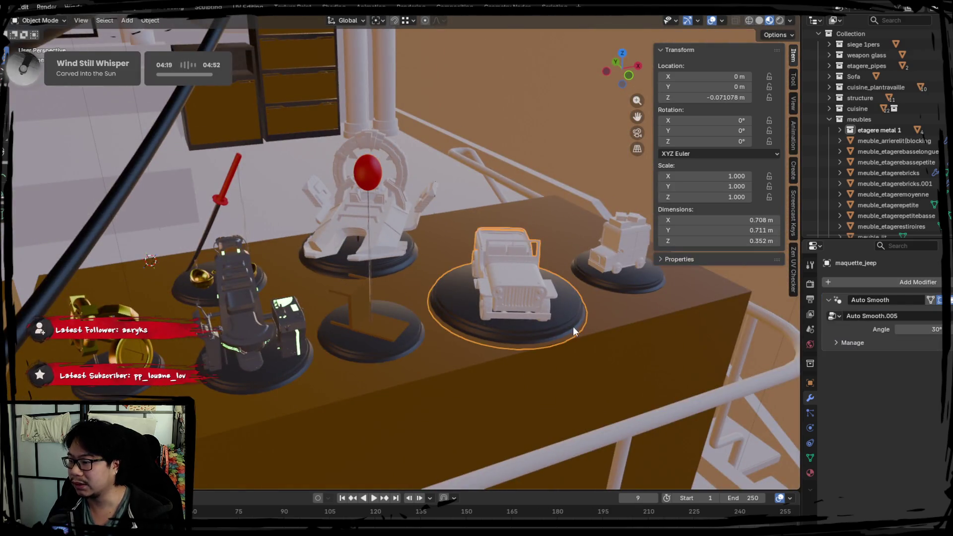
key("KP_Divide")
mouse_move(502, 330)
middle_mouse_down()
mouse_move(329, 313)
mouse_move(389, 327)
mouse_move(424, 327)
mouse_move(329, 295)
mouse_move(439, 318)
mouse_move(406, 336)
middle_mouse_up()
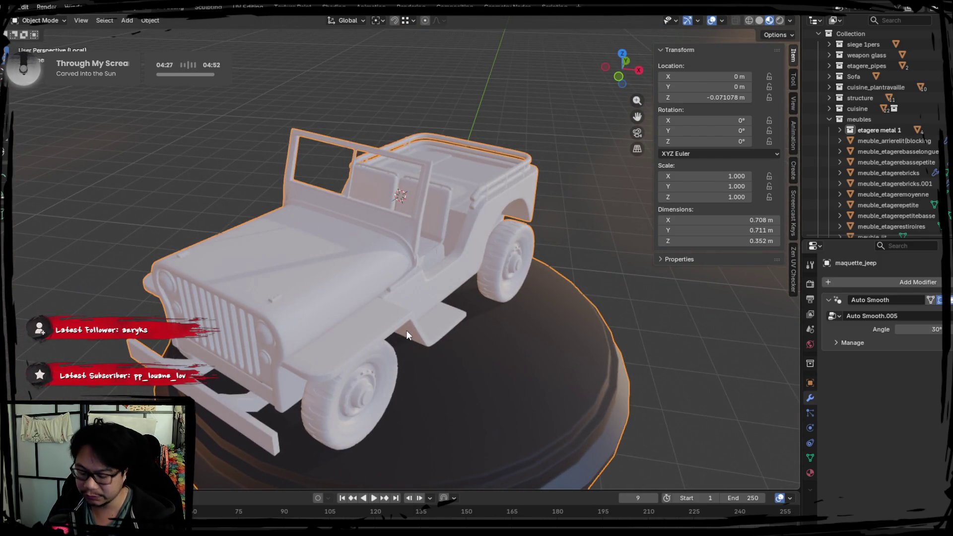
key("KP_Divide")
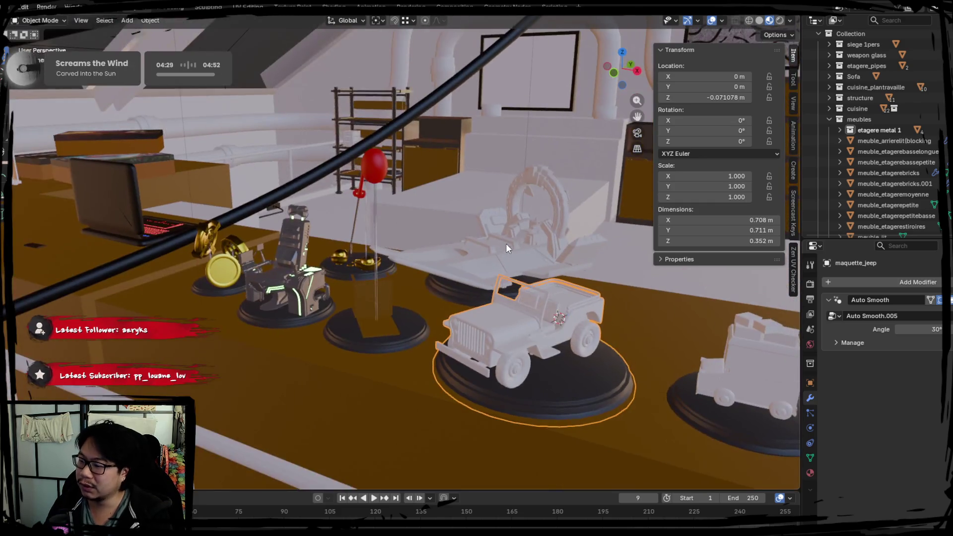
left_click(505, 243)
key("KP_Divide")
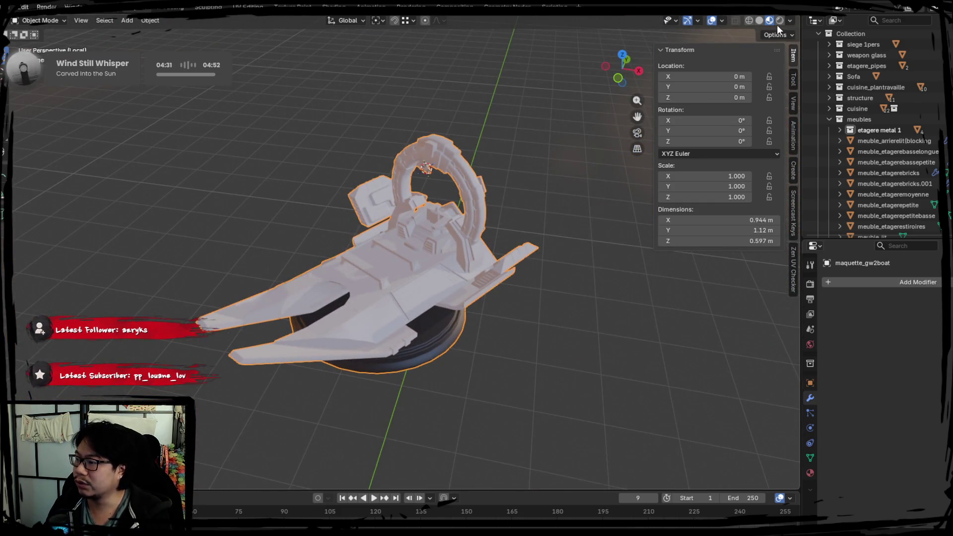
key("KP_Divide")
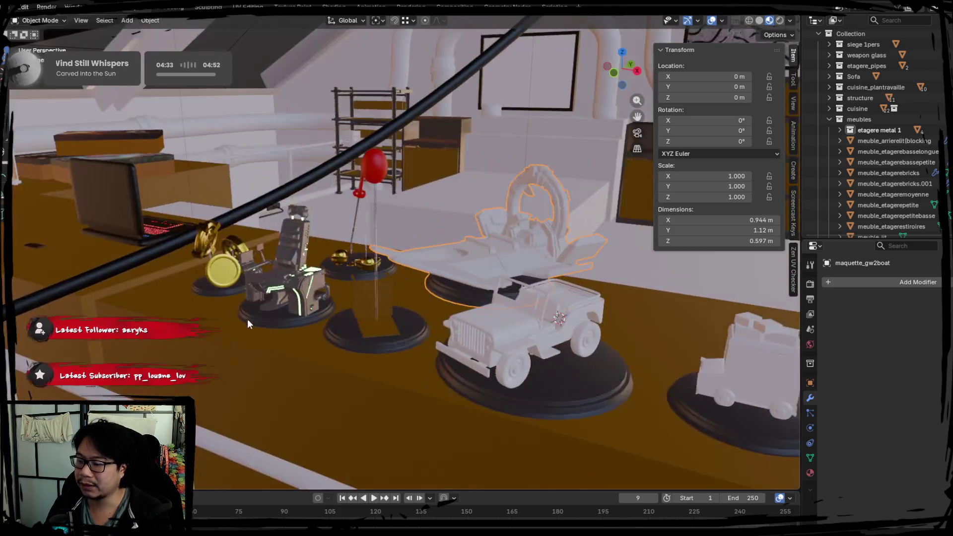